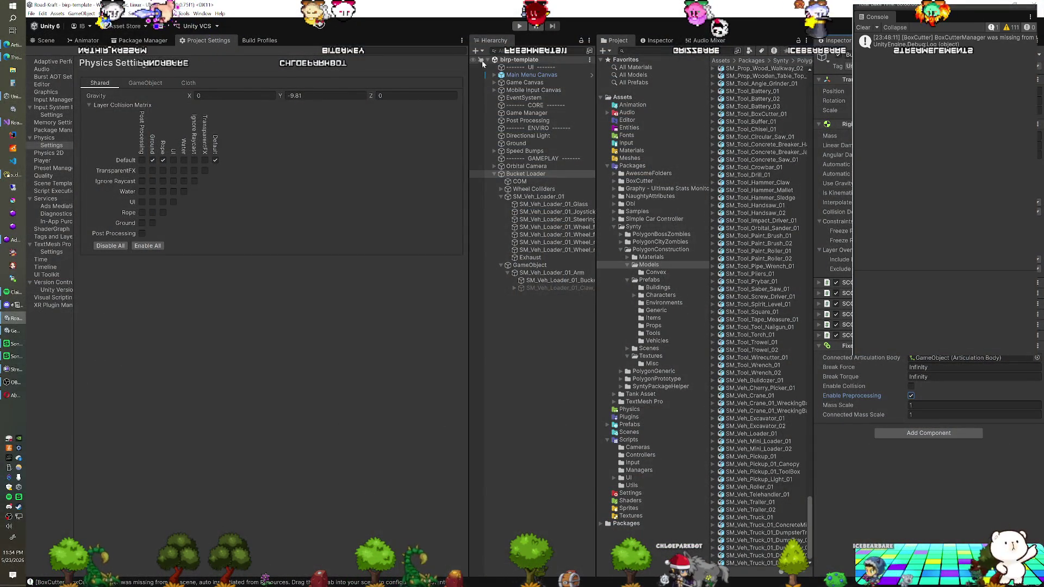
- Deselect Bucket Loader and enter Play mode to test the rig
click(503, 67)
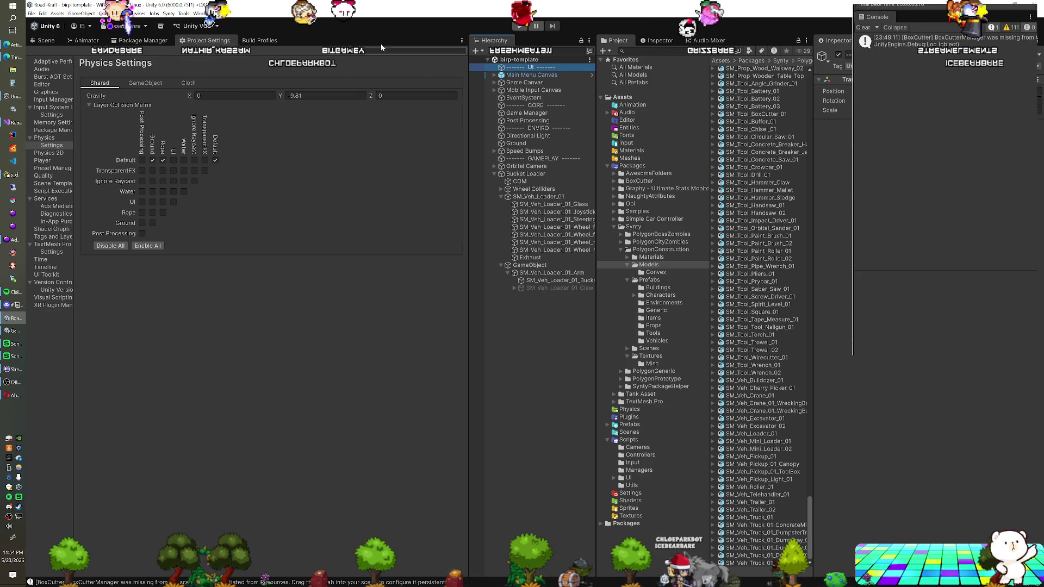
click(517, 27)
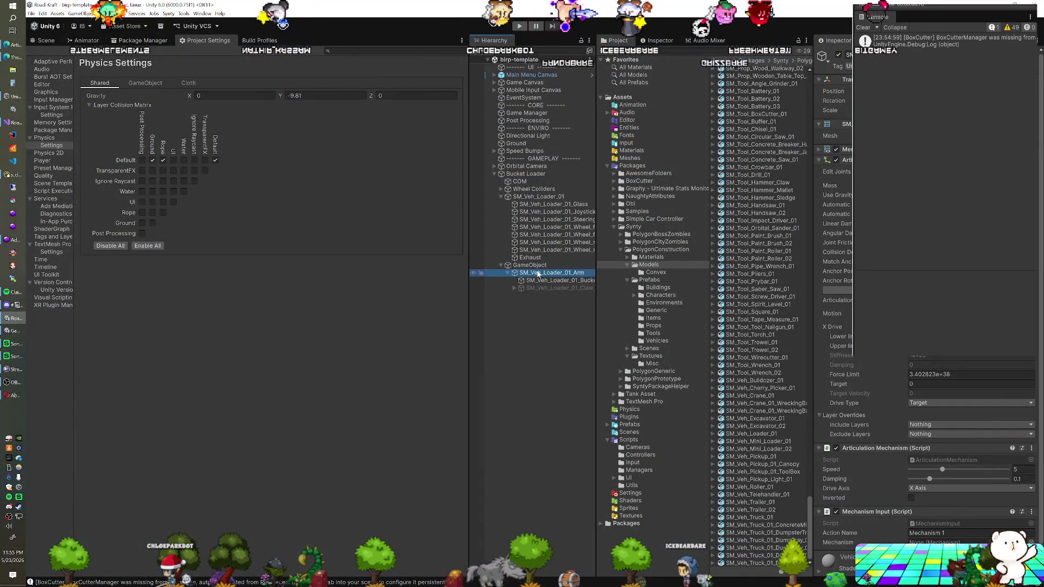
click(538, 266)
click(538, 273)
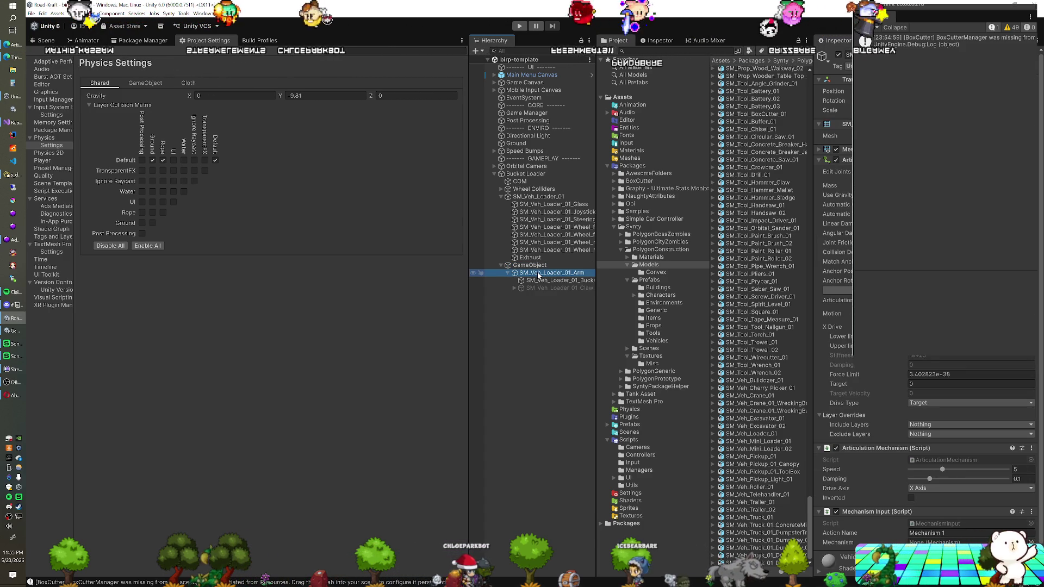
click(540, 281)
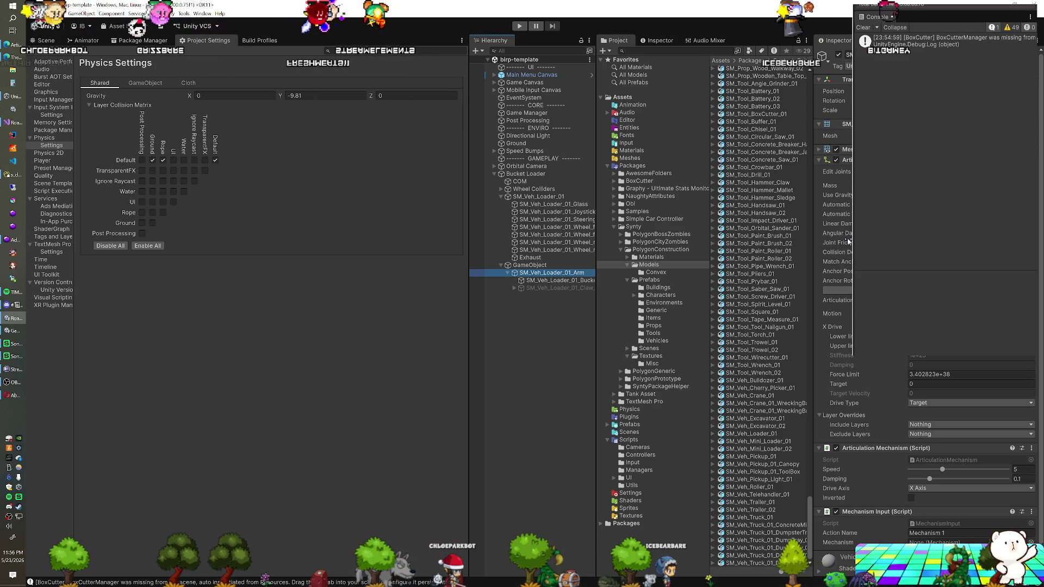
mouse_move(851, 229)
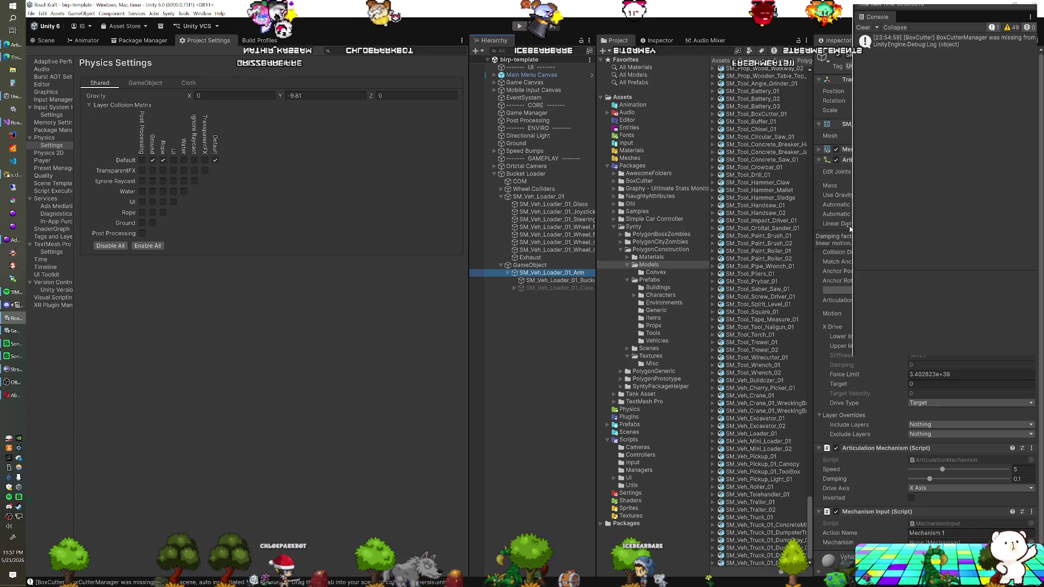
click(440, 22)
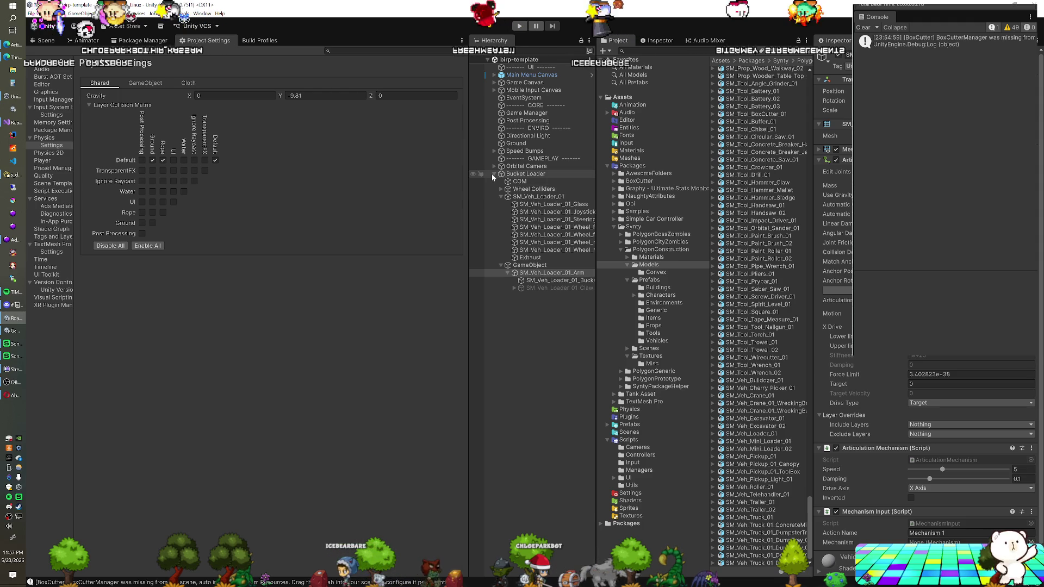
- Save Bucket Loader as a prefab in the Assets/Prefabs folder
click(524, 174)
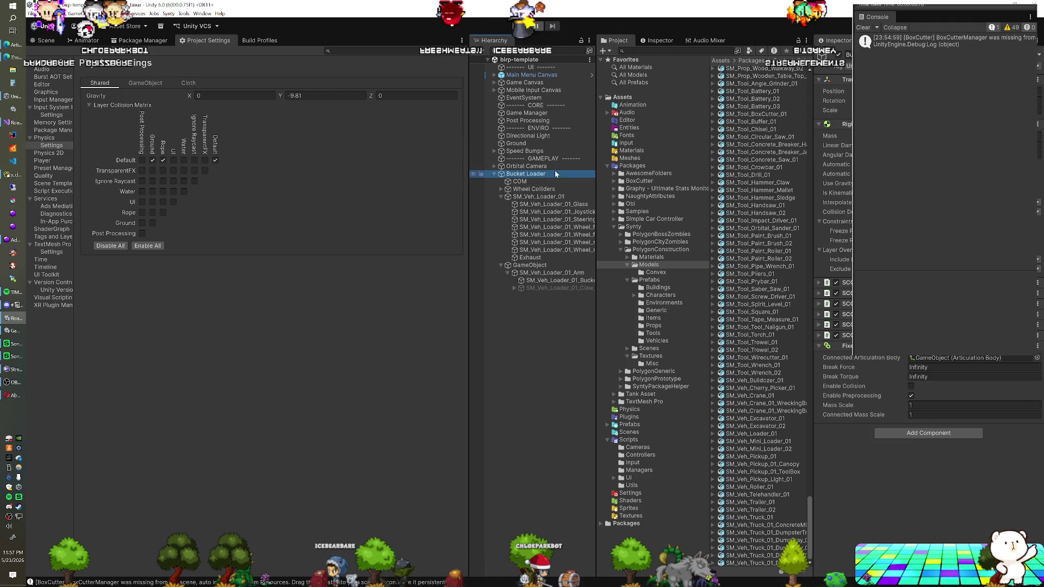
click(641, 423)
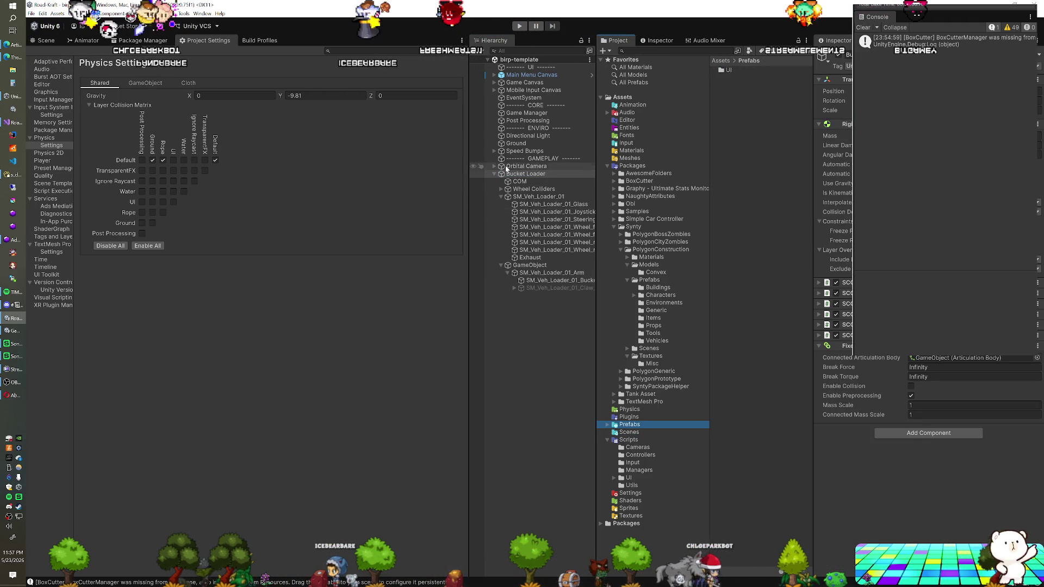
drag(507, 172, 741, 180)
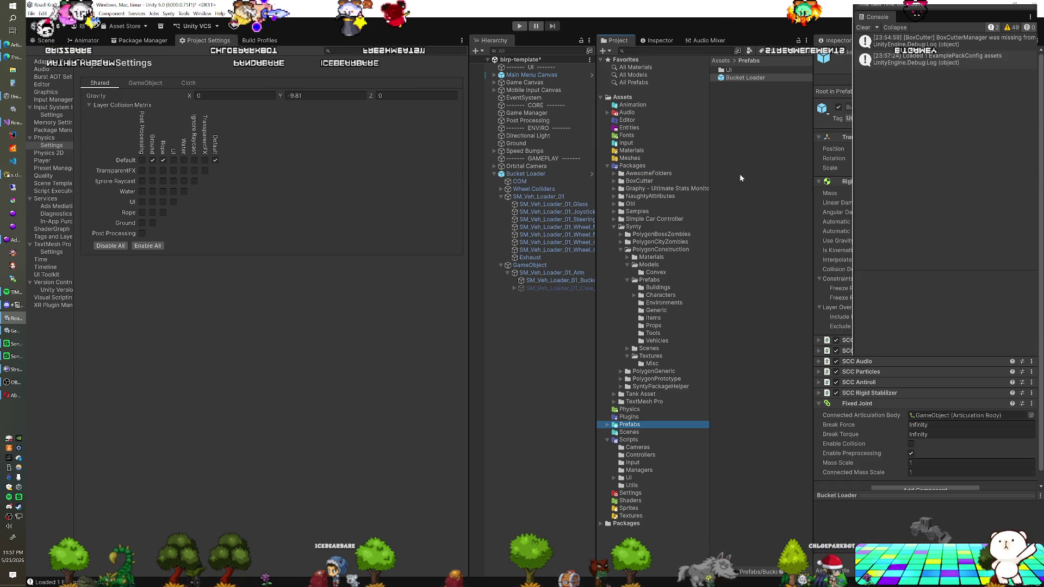
- Duplicate Bucket Loader as Bucket Loader (1) and deactivate the original
click(524, 175)
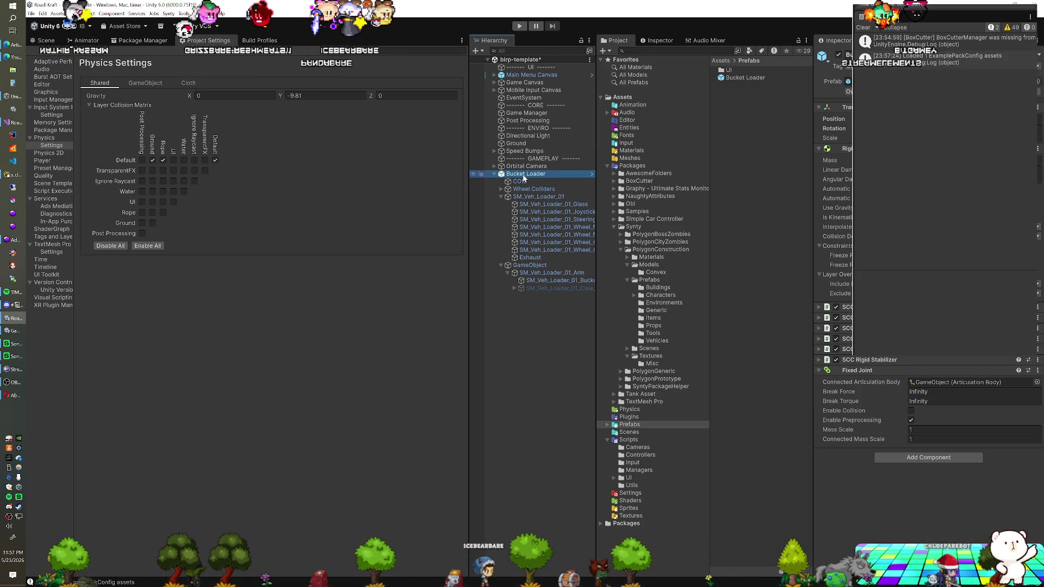
key(ctrl+d)
click(525, 176)
key(alt+shift+a)
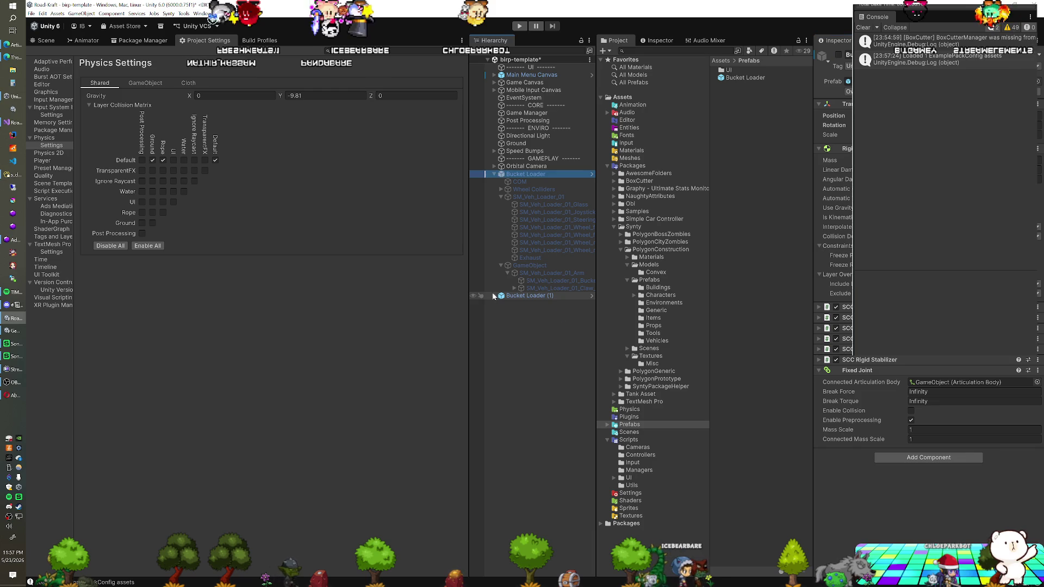
right_click(528, 294)
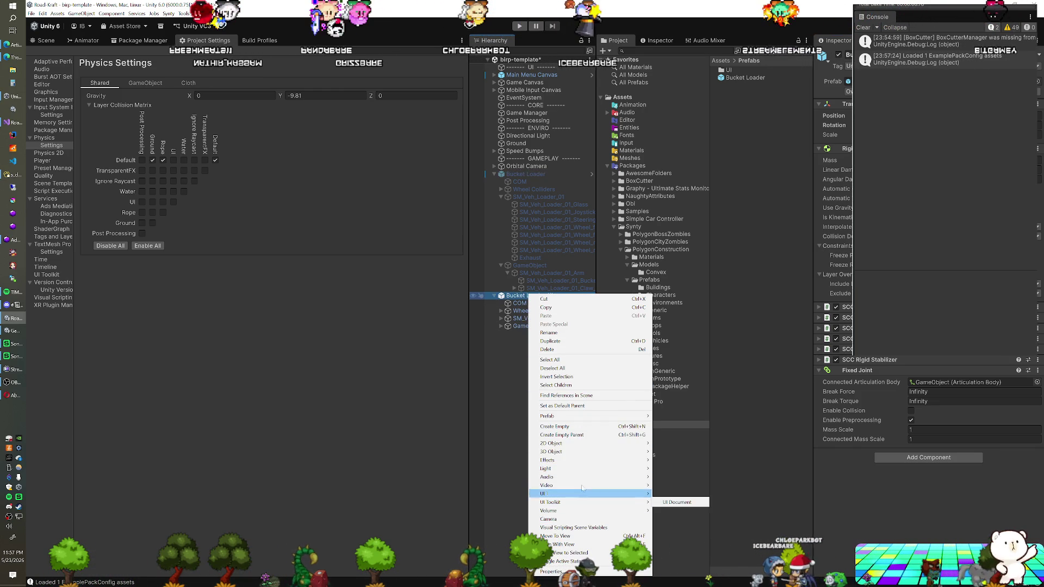
- Unpack Bucket Loader (1) and delete its arm GameObject and old loader model
mouse_move(630, 420)
click(671, 472)
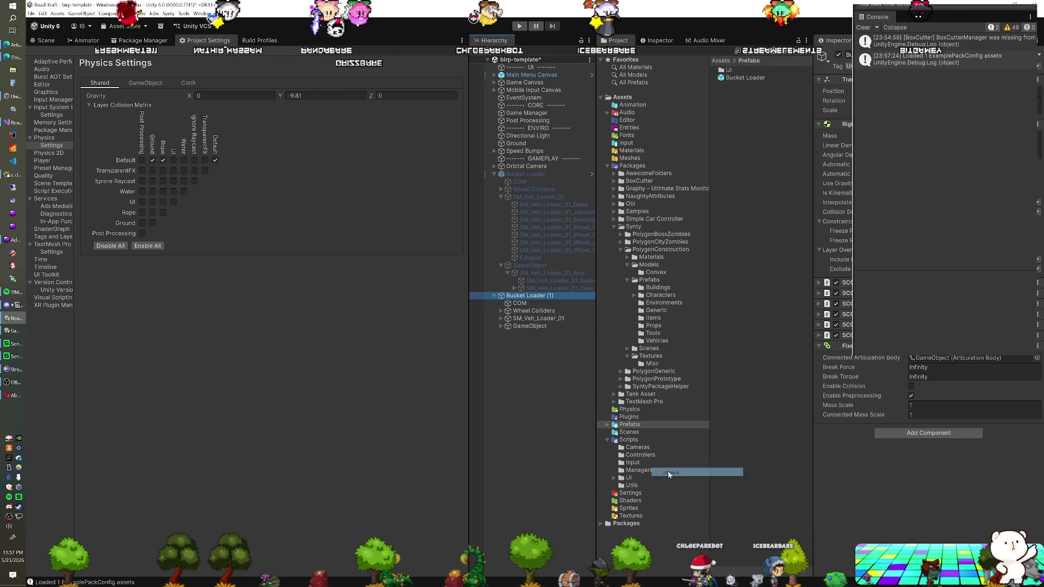
click(527, 326)
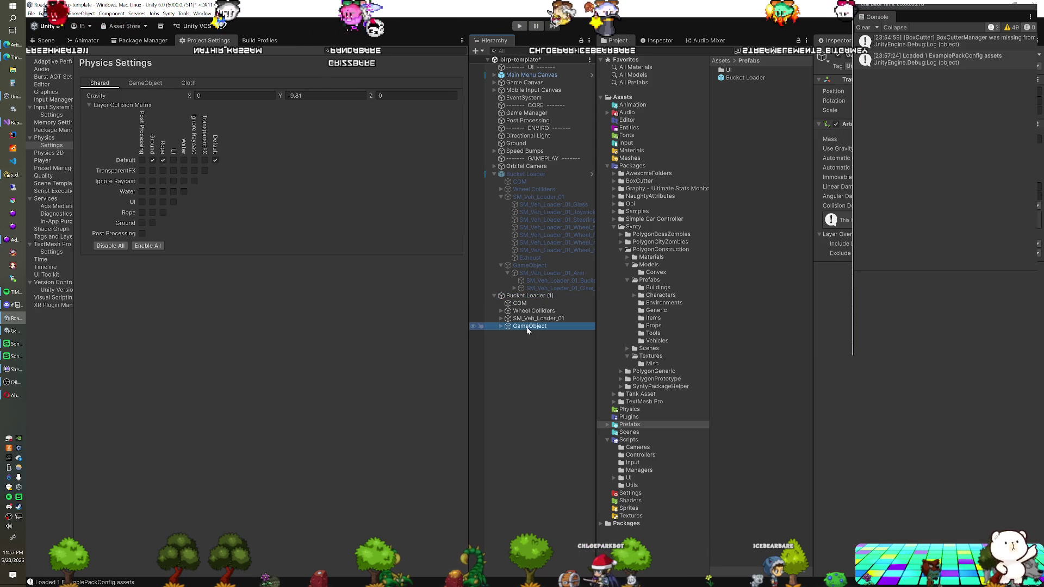
key(Delete)
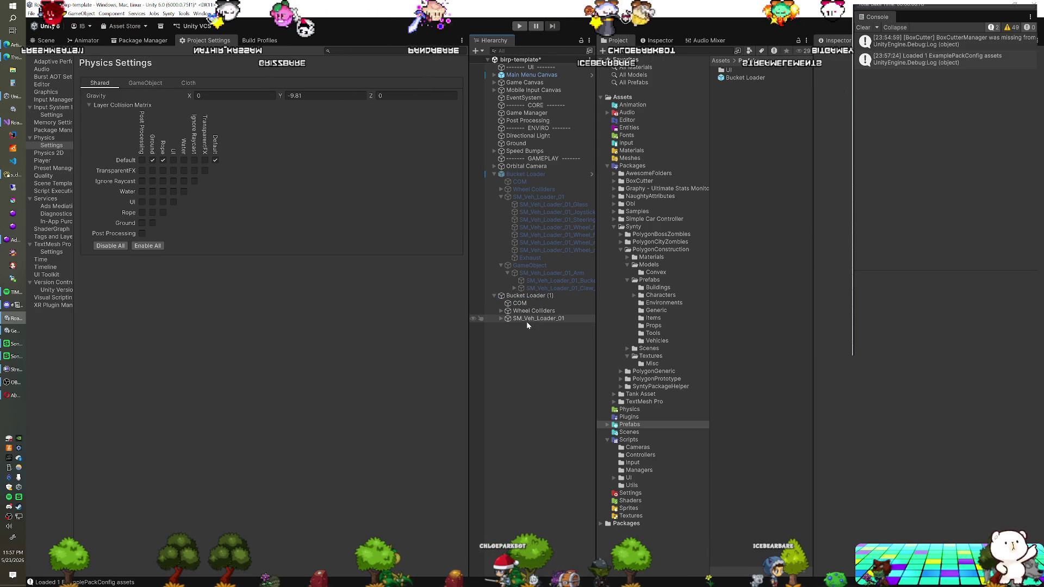
key(Delete)
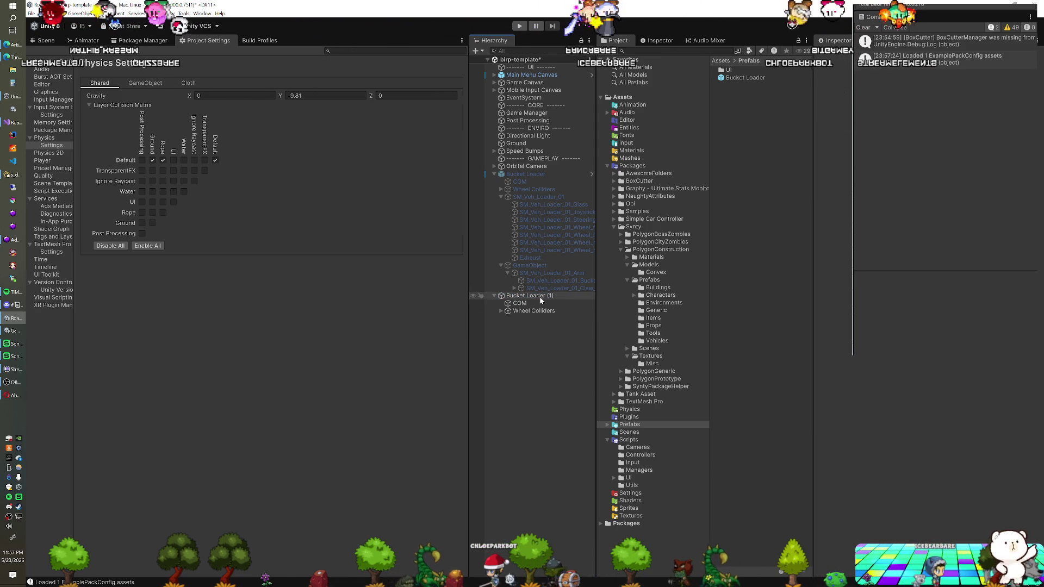
click(540, 297)
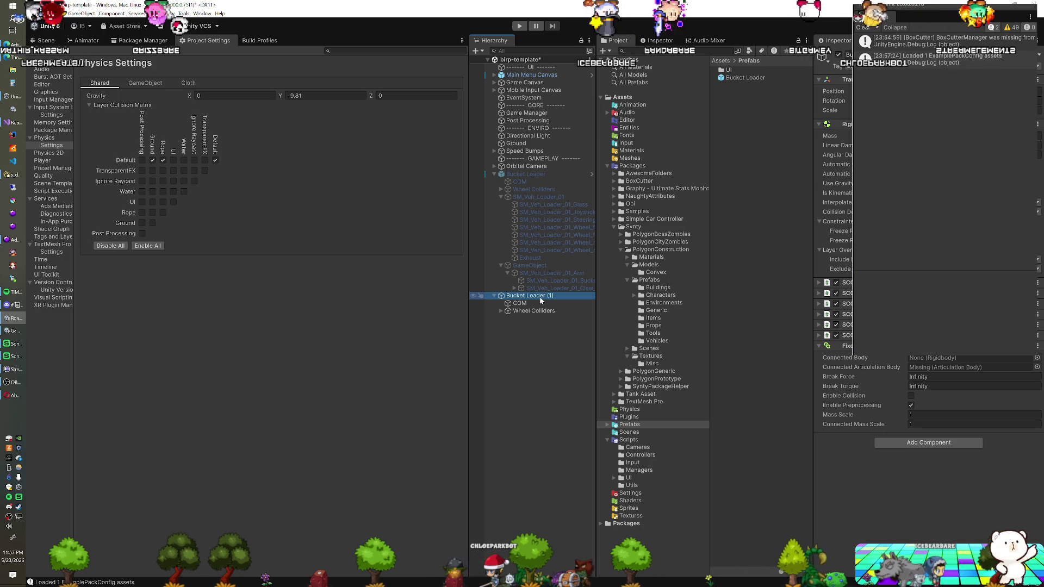
- Locate SM_Veh_Telehandler_01 in the PolygonConstruction Models folder
click(655, 342)
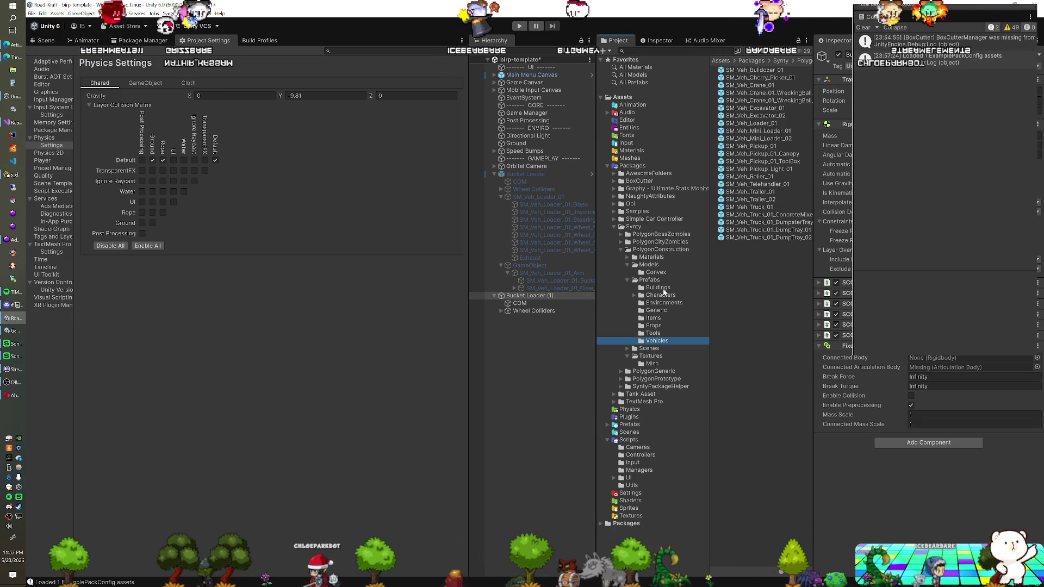
click(649, 265)
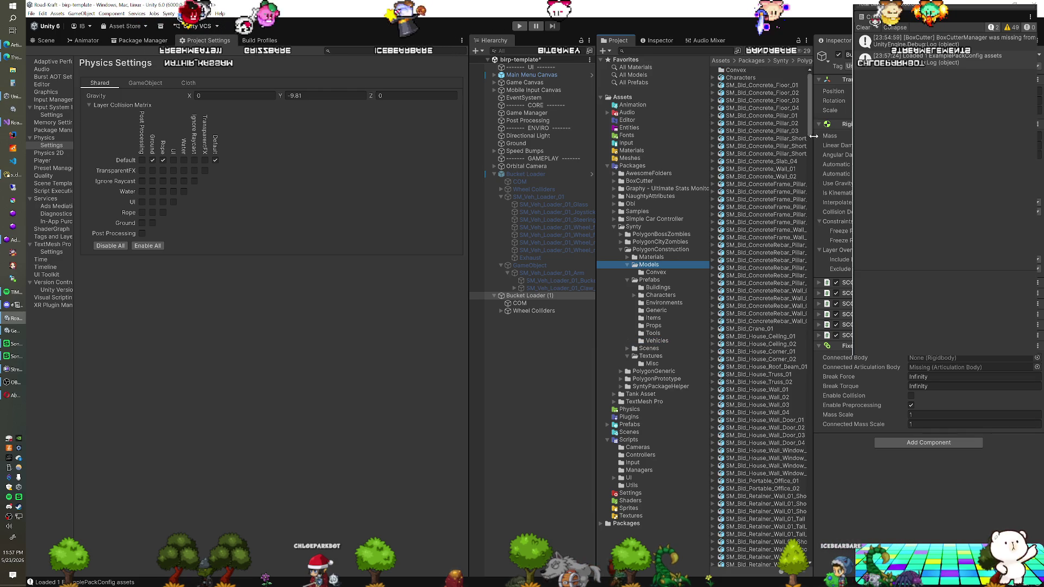
drag(810, 129, 815, 555)
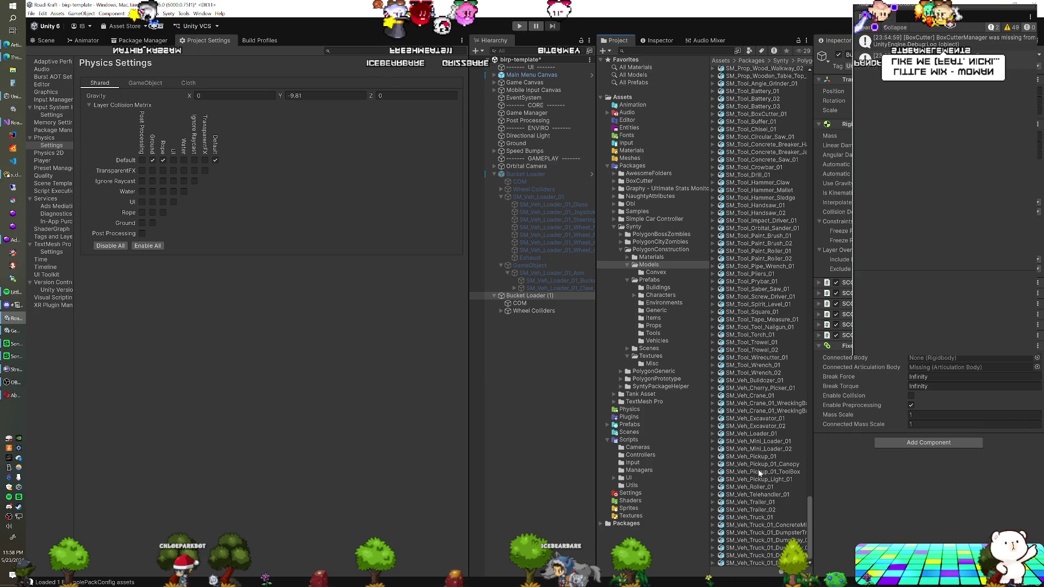
click(754, 494)
- Parent the SM_Veh_Telehandler_01 model under Bucket Loader (1)
drag(752, 492, 510, 298)
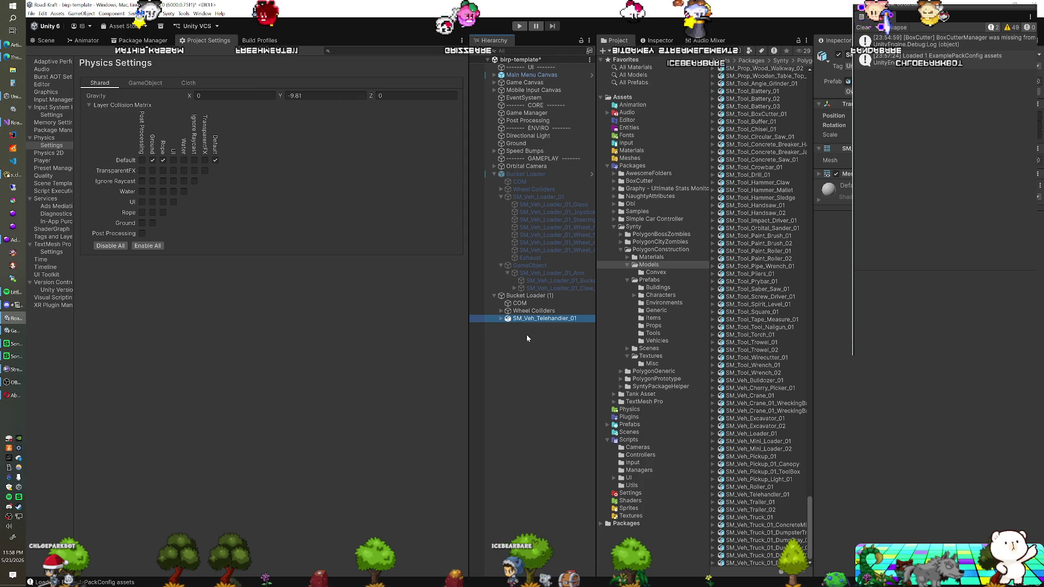
right_click(526, 334)
click(517, 328)
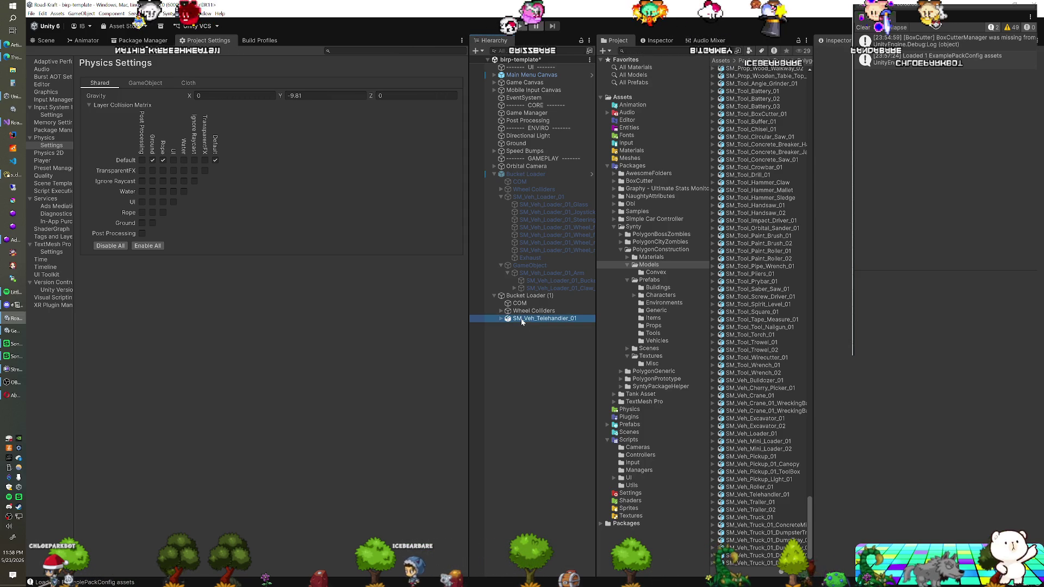
- Orbit the Scene view to inspect the telehandler from above
click(43, 42)
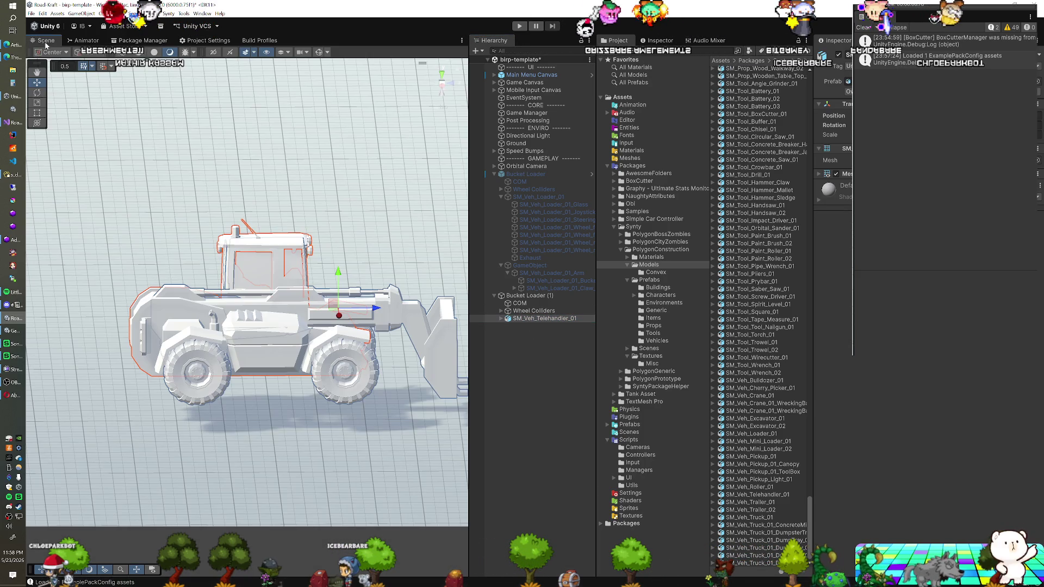
mouse_move(300, 334)
mouse_down()
mouse_move(346, 376)
mouse_move(262, 342)
mouse_up()
drag(182, 326, 129, 378)
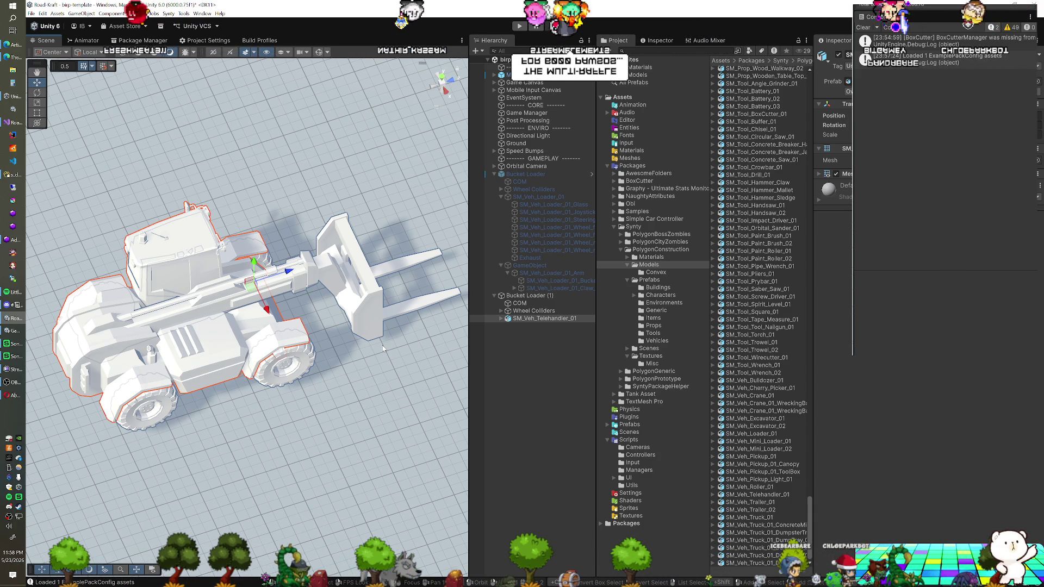
click(500, 319)
- Unpack SM_Veh_Telehandler_01 and expand its nested arm sections down to the fork part
right_click(516, 318)
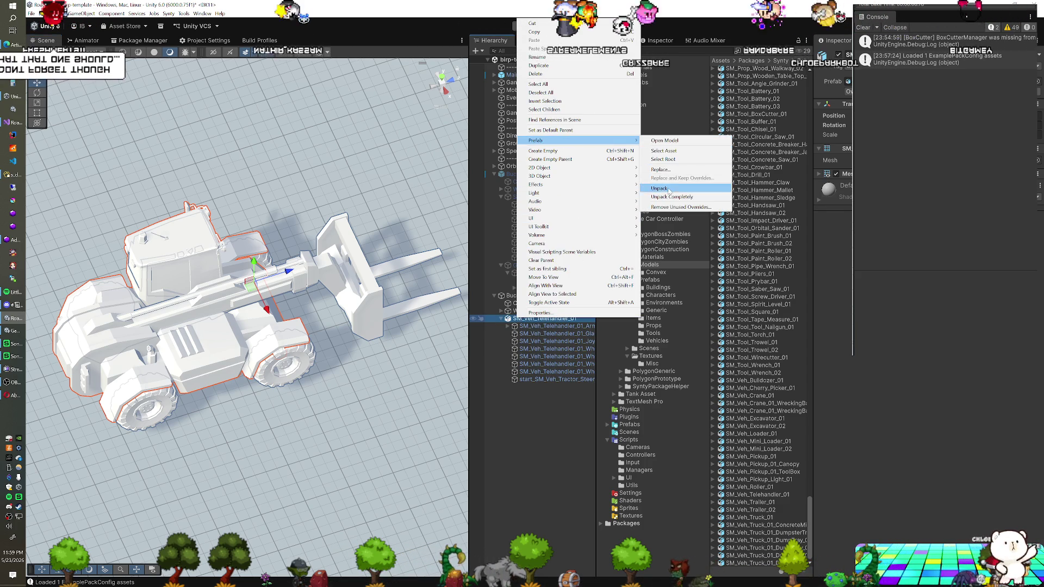
key(Escape)
click(508, 326)
click(515, 334)
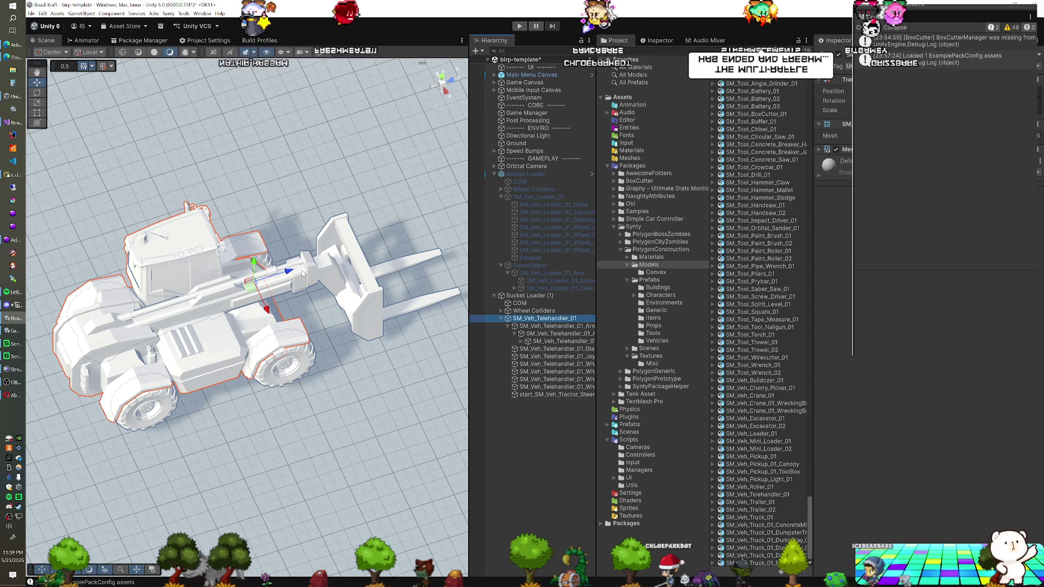
click(322, 273)
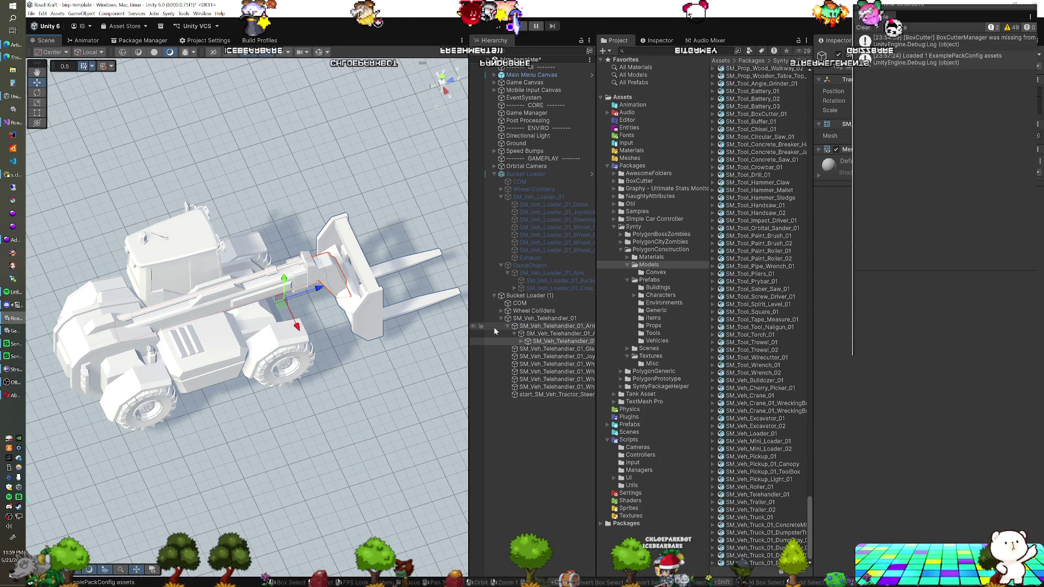
click(528, 319)
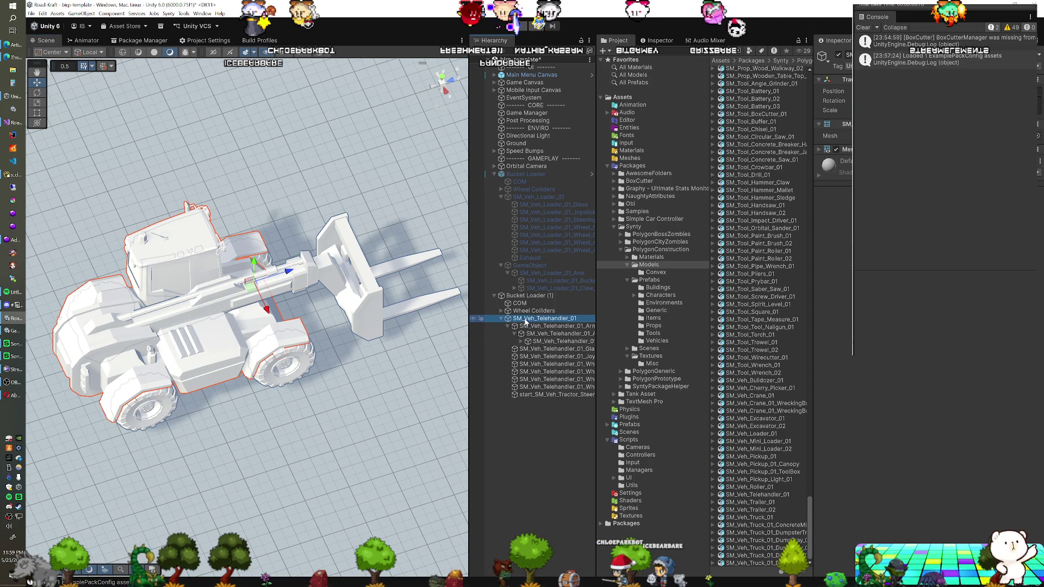
click(528, 342)
click(521, 342)
click(552, 349)
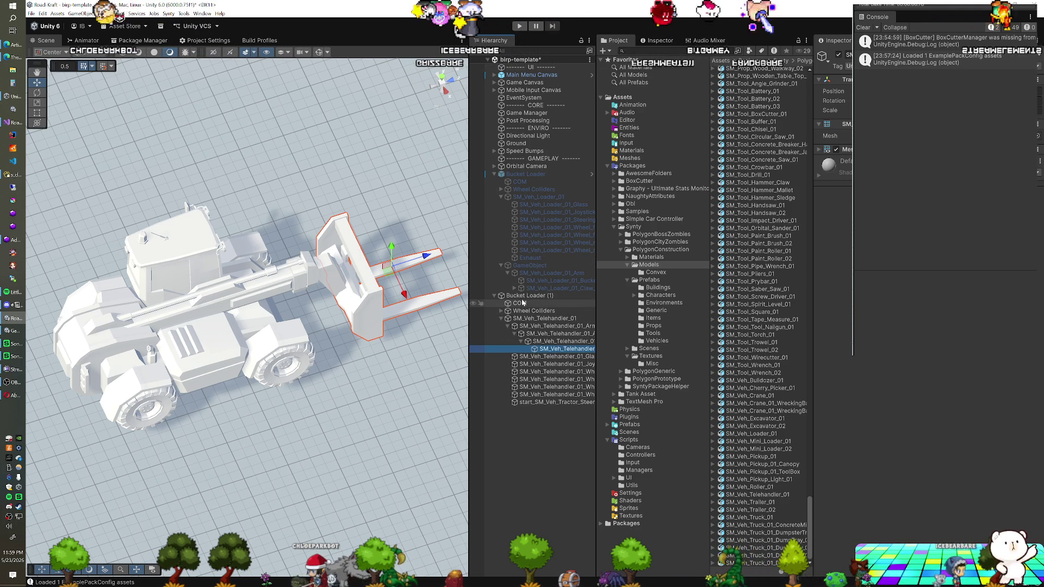
- Create an empty child GameObject under Bucket Loader (1)
click(523, 299)
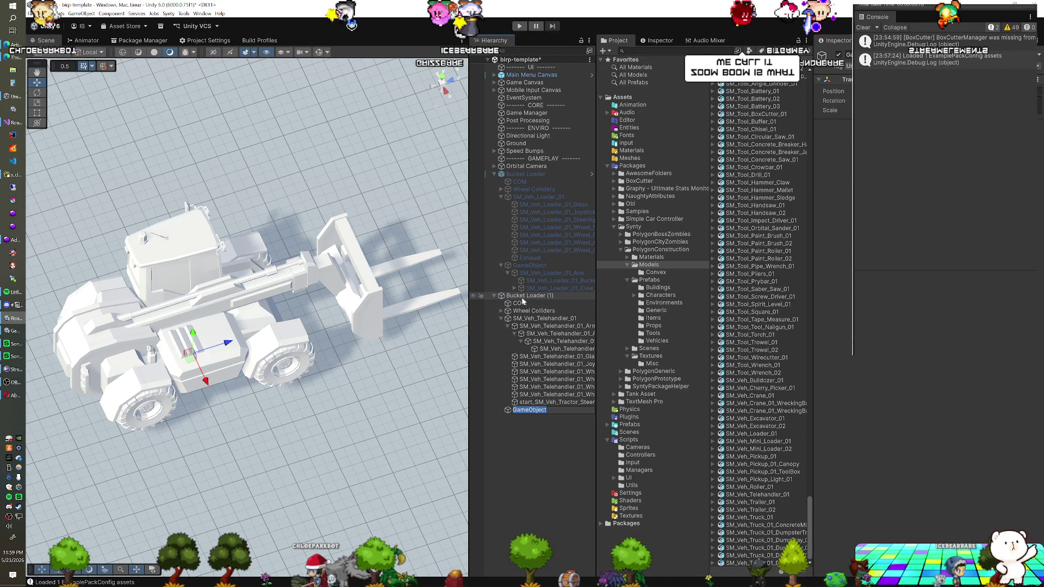
key(alt+shift+n)
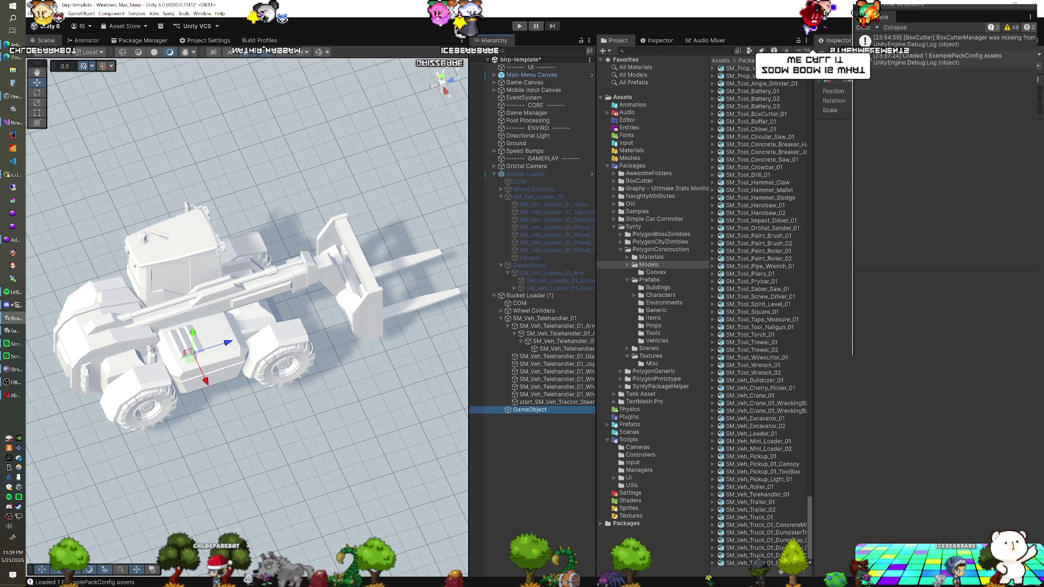
click(544, 266)
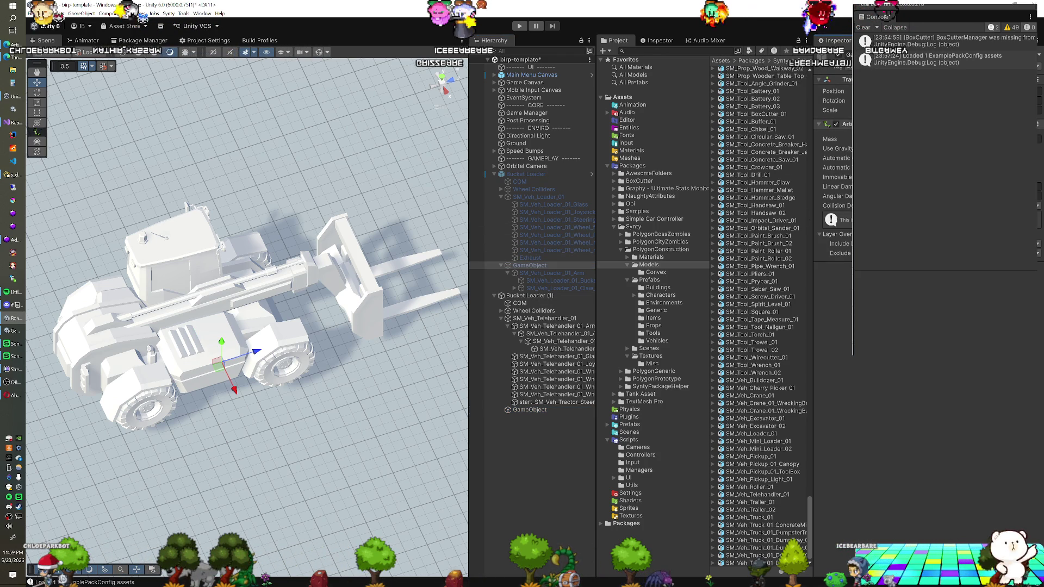
click(530, 410)
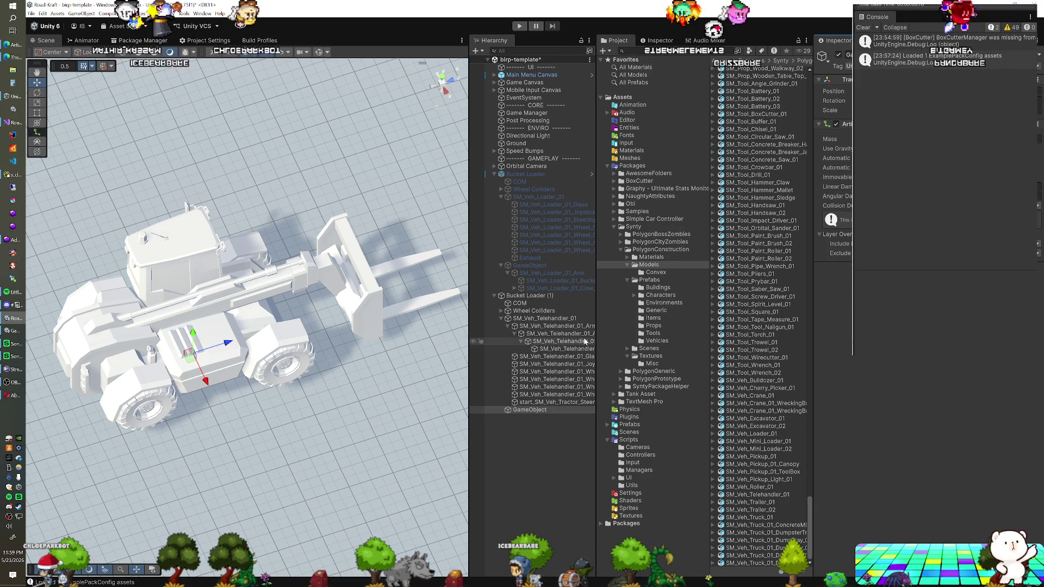
- Compare the loader arm's components with the telehandler arm and test-rotate the arm
click(571, 328)
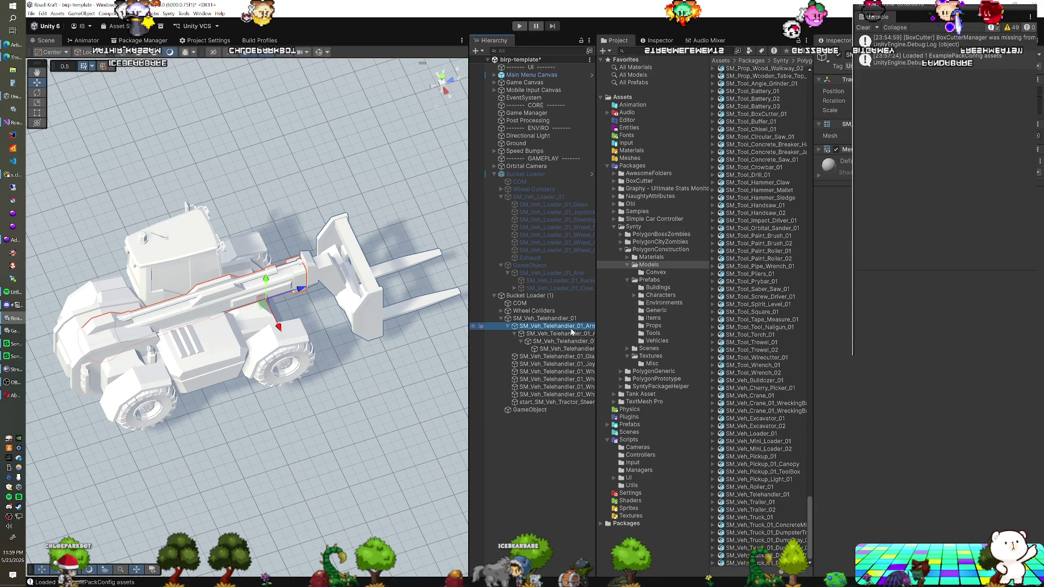
click(565, 274)
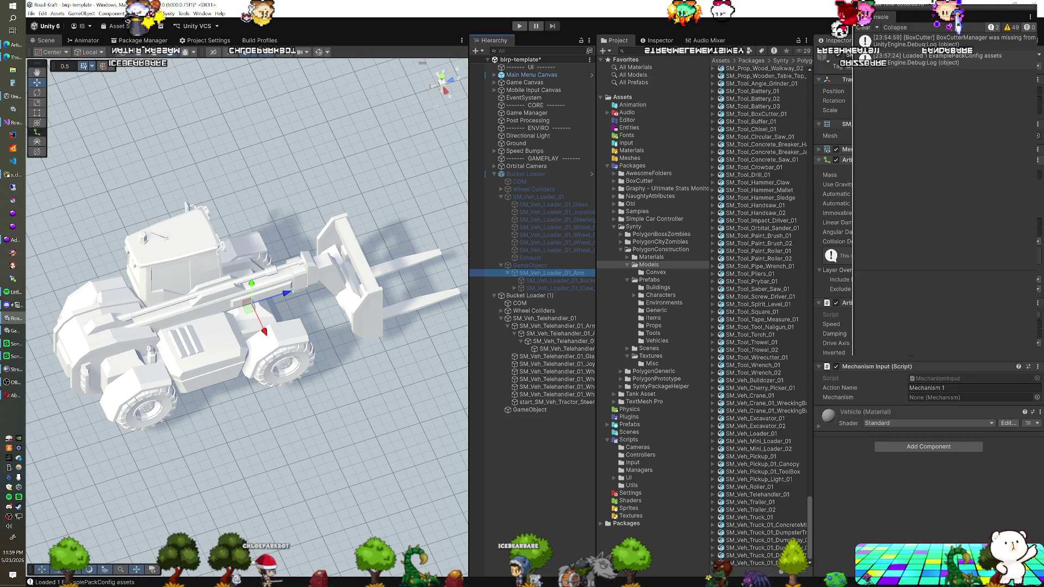
click(657, 41)
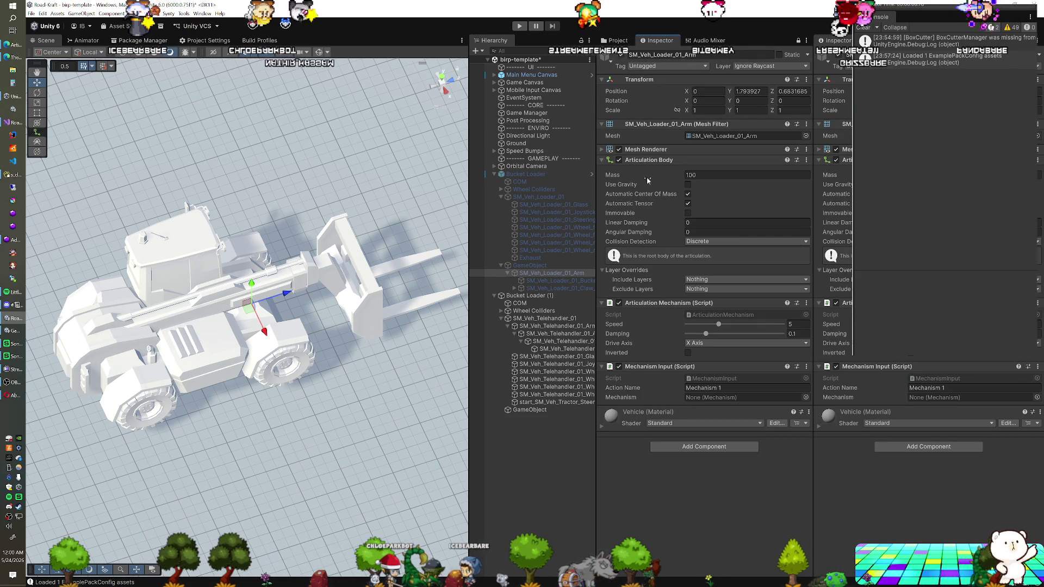
click(570, 331)
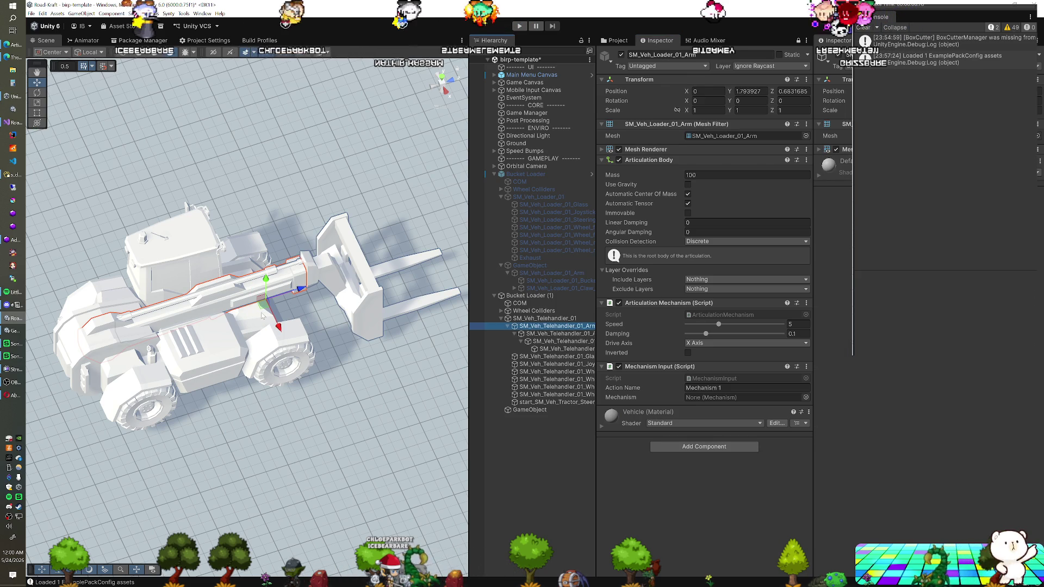
key(z)
key(e)
mouse_move(108, 310)
mouse_down()
mouse_move(115, 255)
mouse_move(108, 310)
mouse_up()
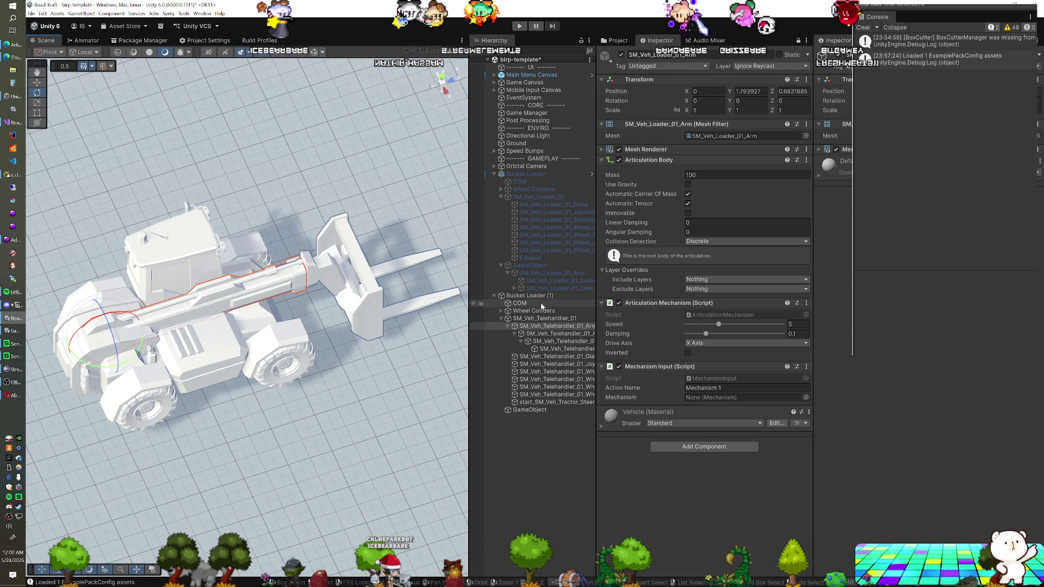
- Copy the loader arm's articulation components and paste Mechanism Input onto the telehandler arm
right_click(662, 161)
click(701, 201)
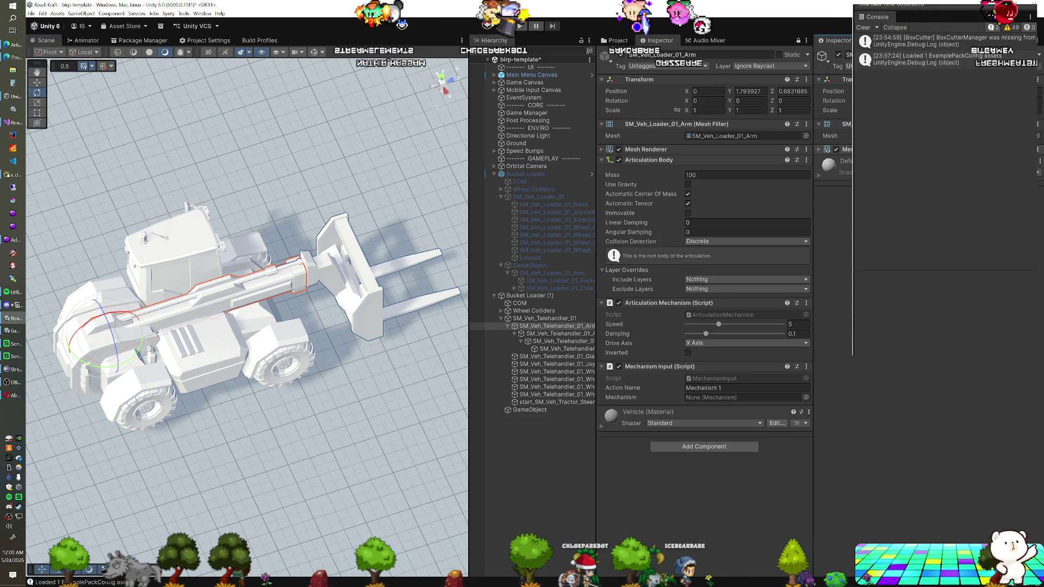
right_click(679, 304)
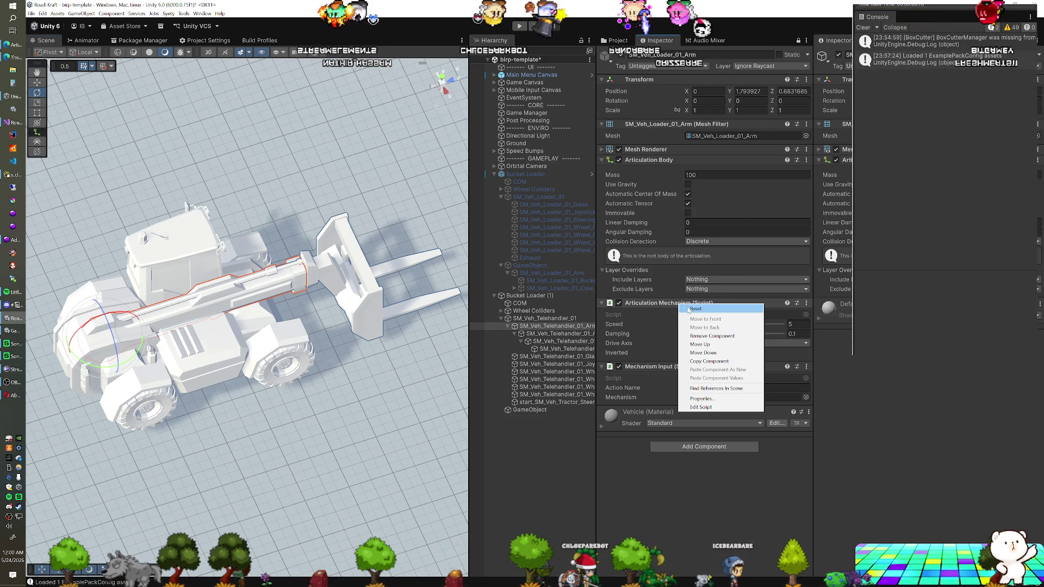
click(707, 361)
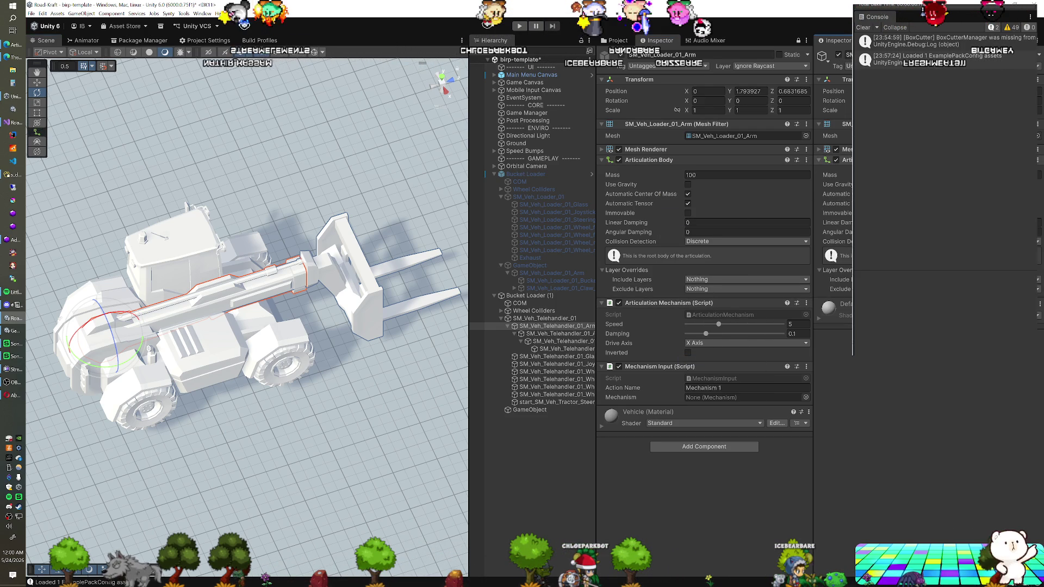
right_click(668, 367)
click(701, 425)
right_click(858, 355)
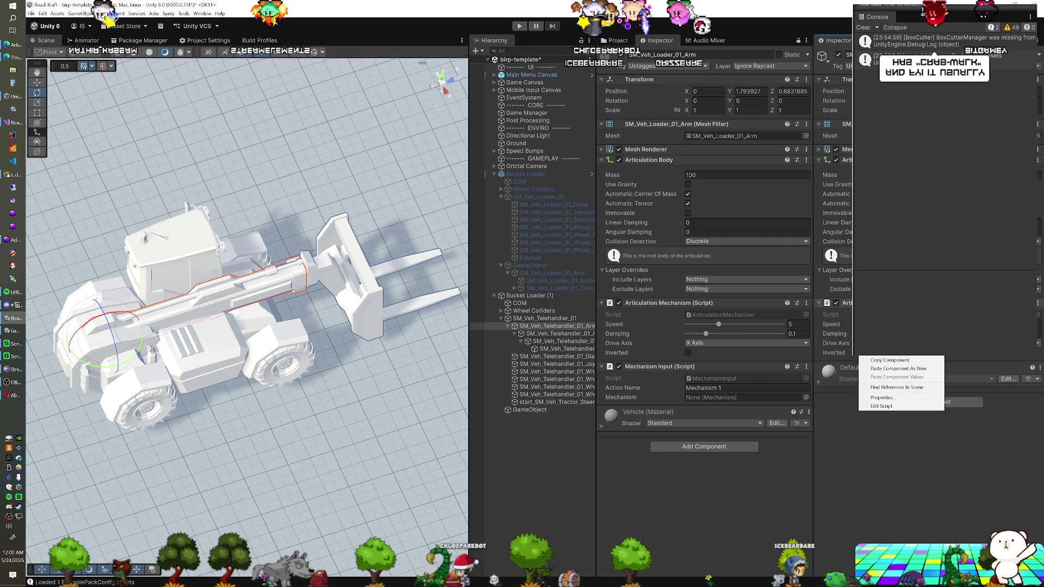
click(878, 370)
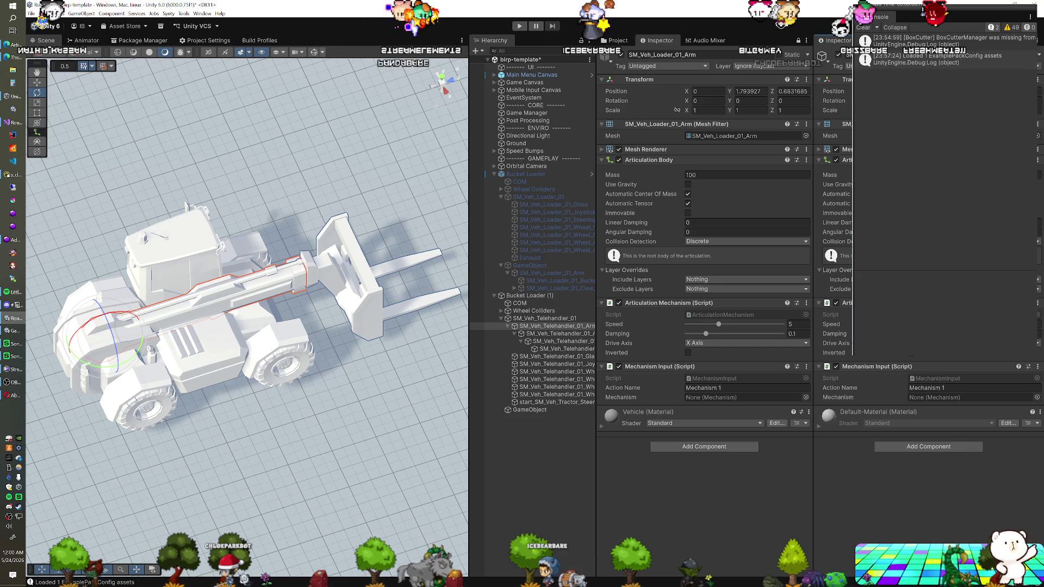
- Test-extend the arm with the Move tool, undo, and copy the loader's Articulation Body
click(571, 335)
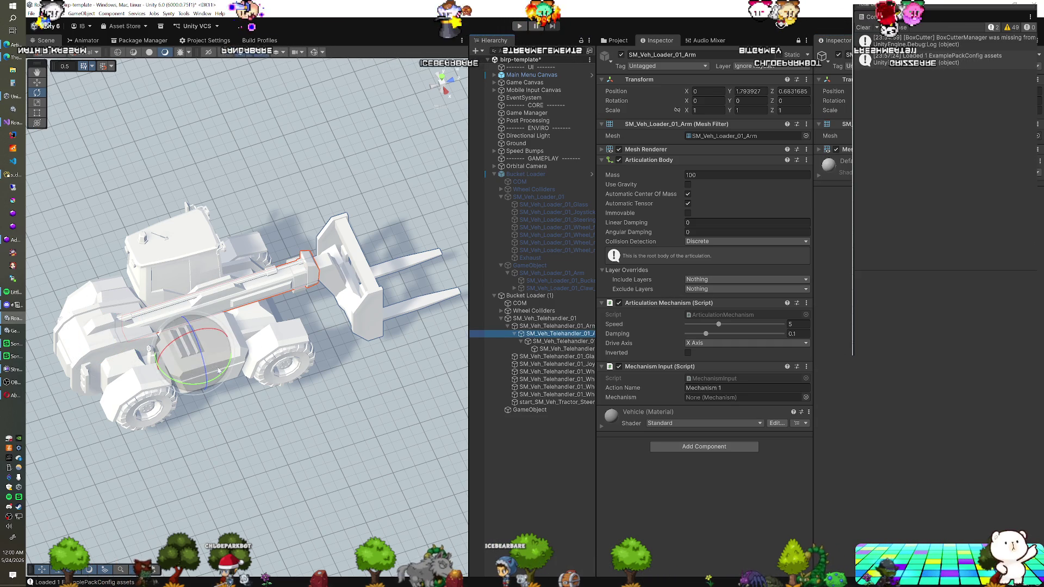
key(w)
drag(232, 356, 370, 318)
key(ctrl+z)
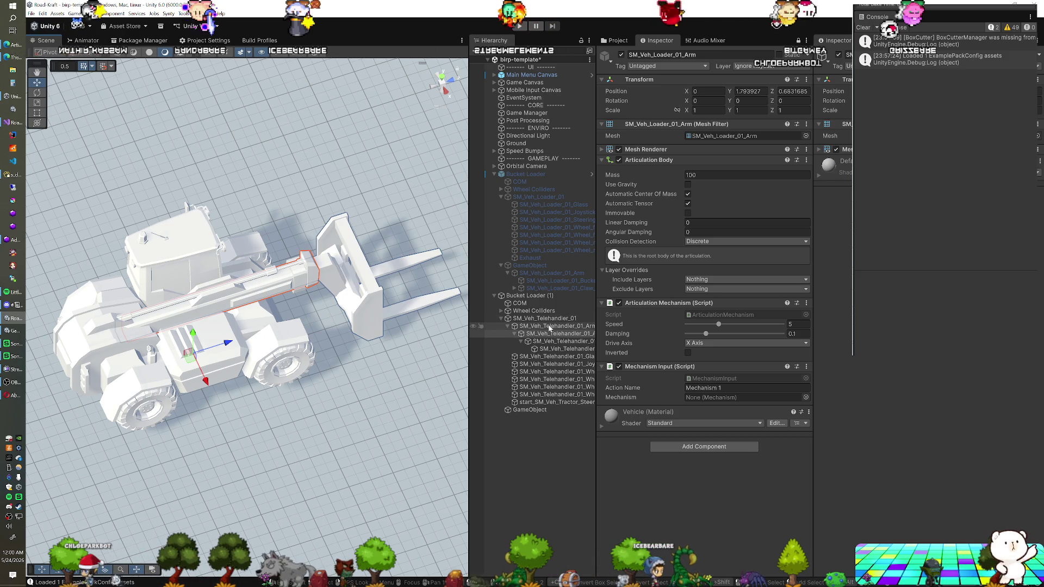
right_click(660, 161)
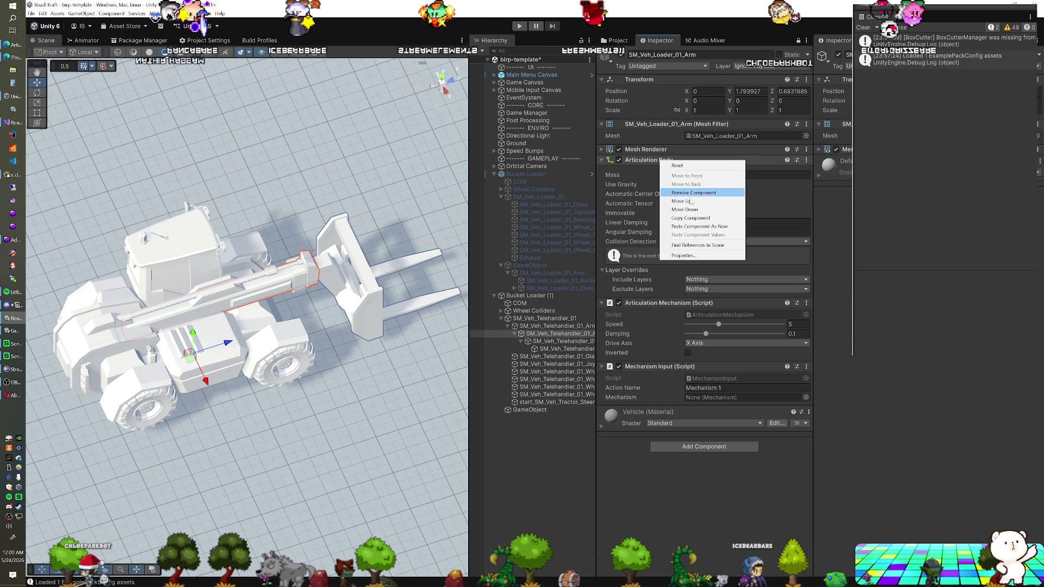
click(690, 217)
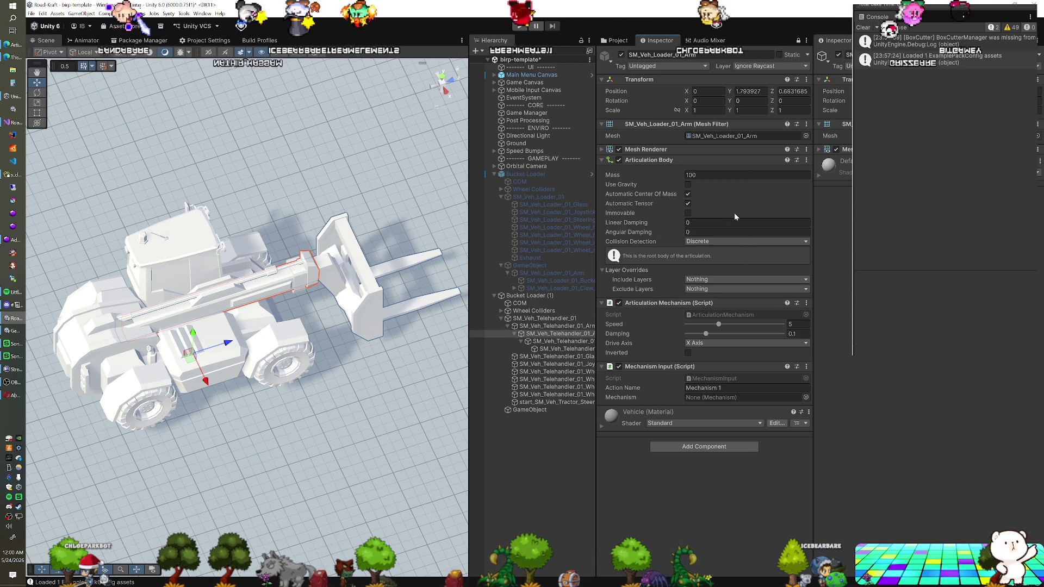
- Move SM_Veh_Telehandler_01_Arm under the new empty GameObject
click(555, 326)
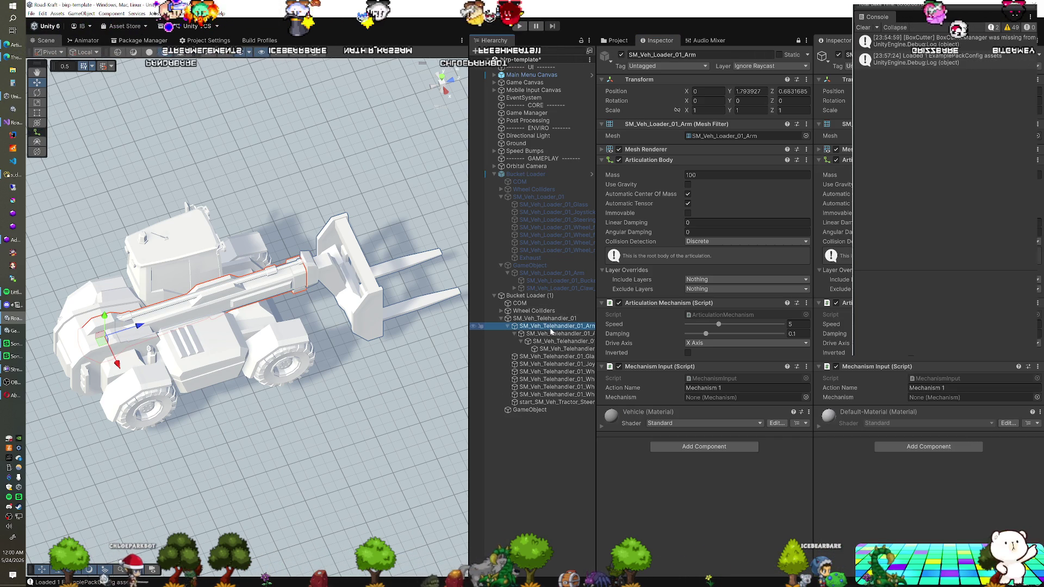
click(544, 319)
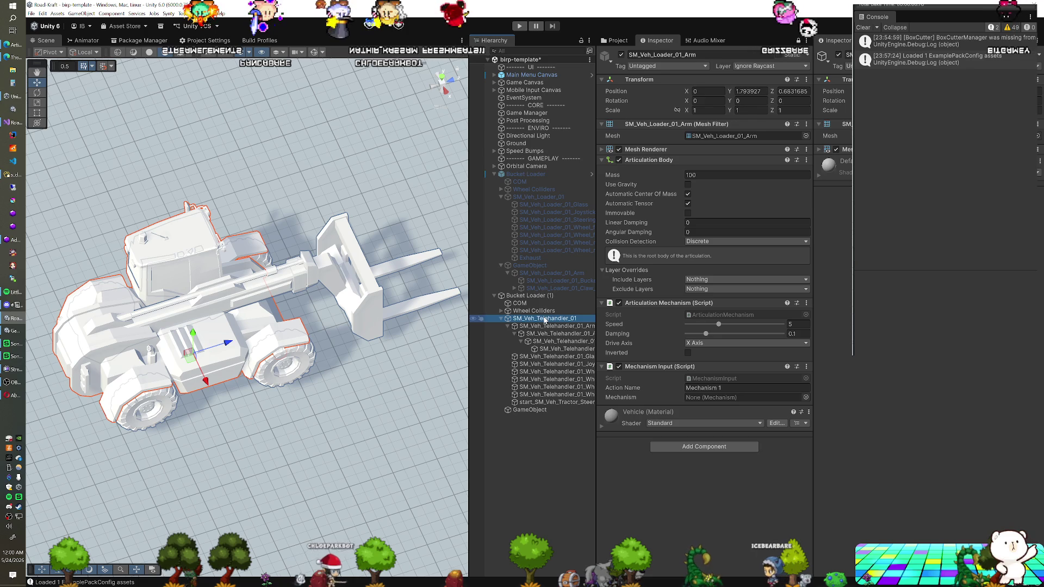
drag(549, 327, 543, 412)
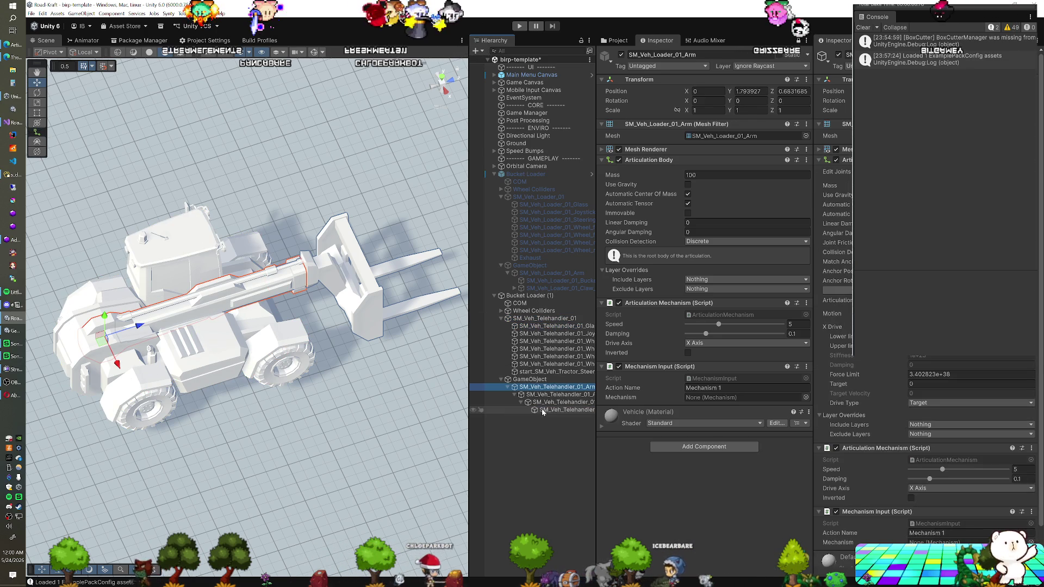
scroll(925, 326, down, 2)
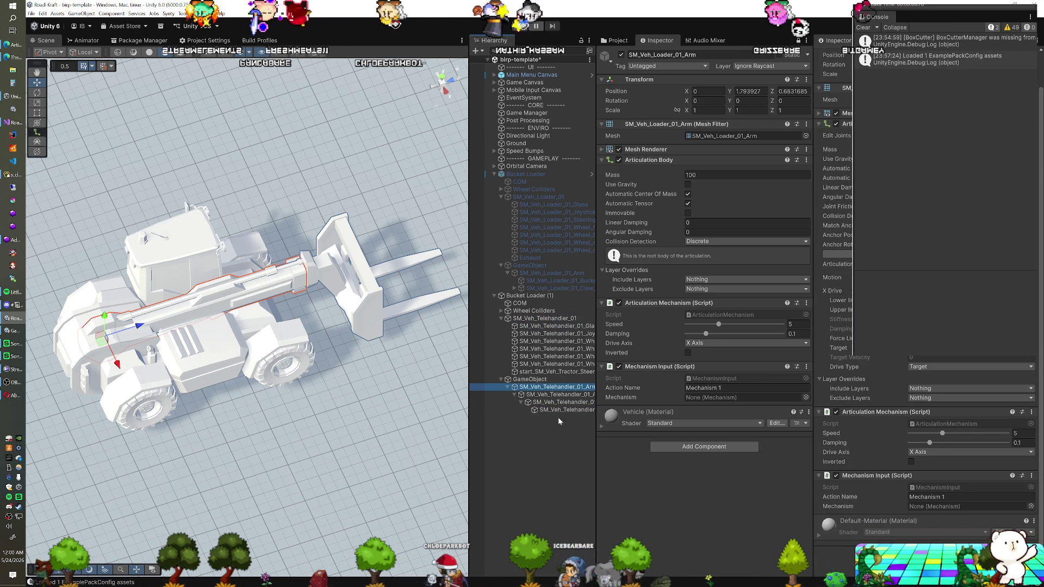
click(566, 395)
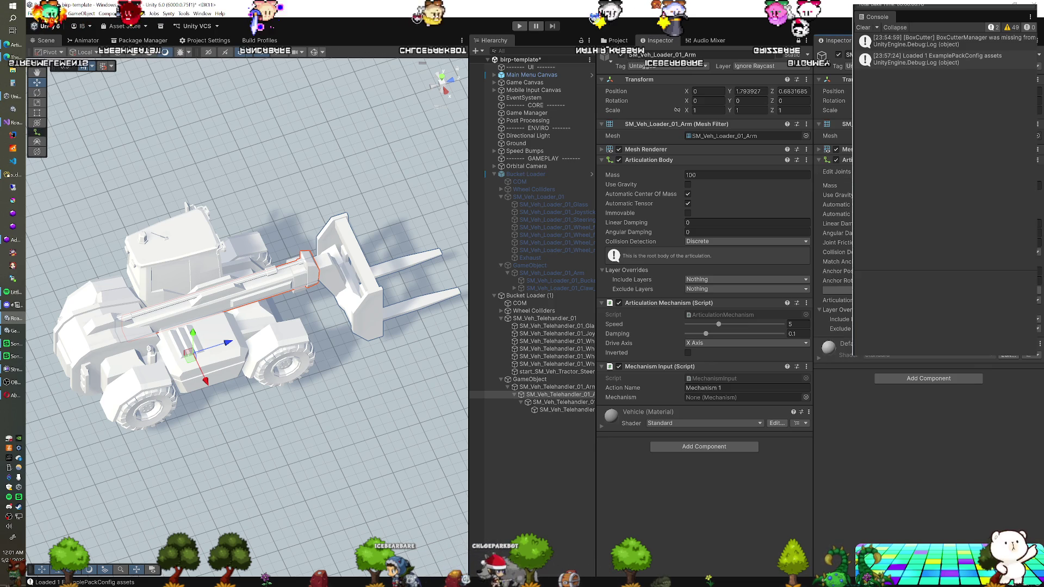
- Add Articulation Mechanism and, via search 'me', Mechanism Input to the arm's child section
click(901, 380)
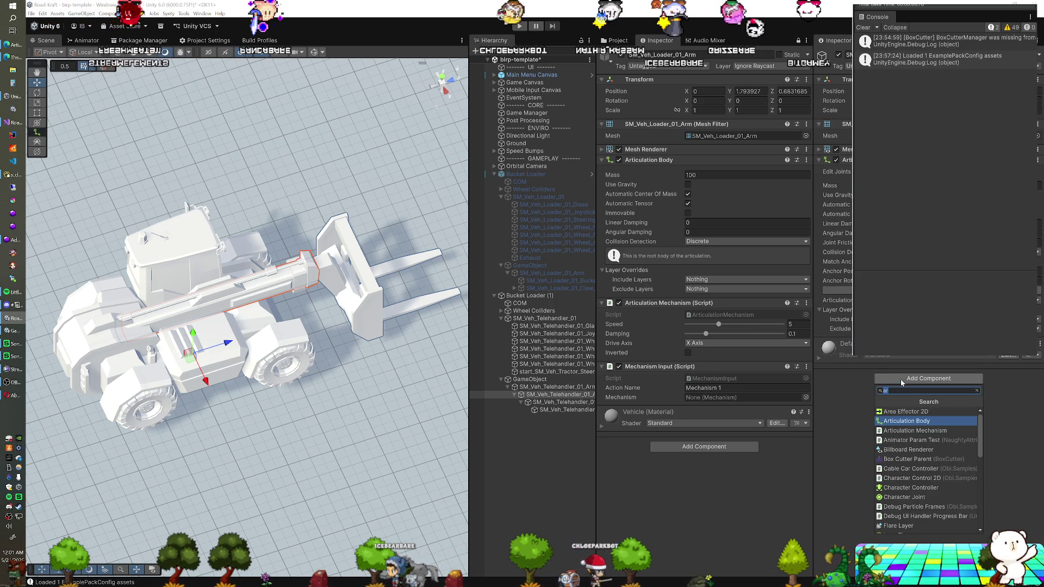
key(Down)
key(Return)
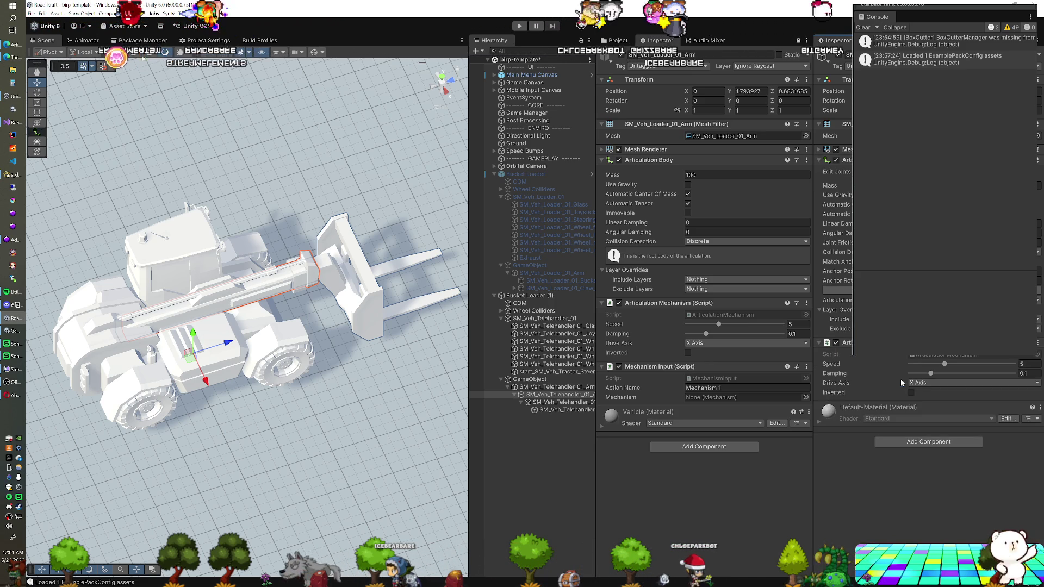
click(896, 442)
text(me)
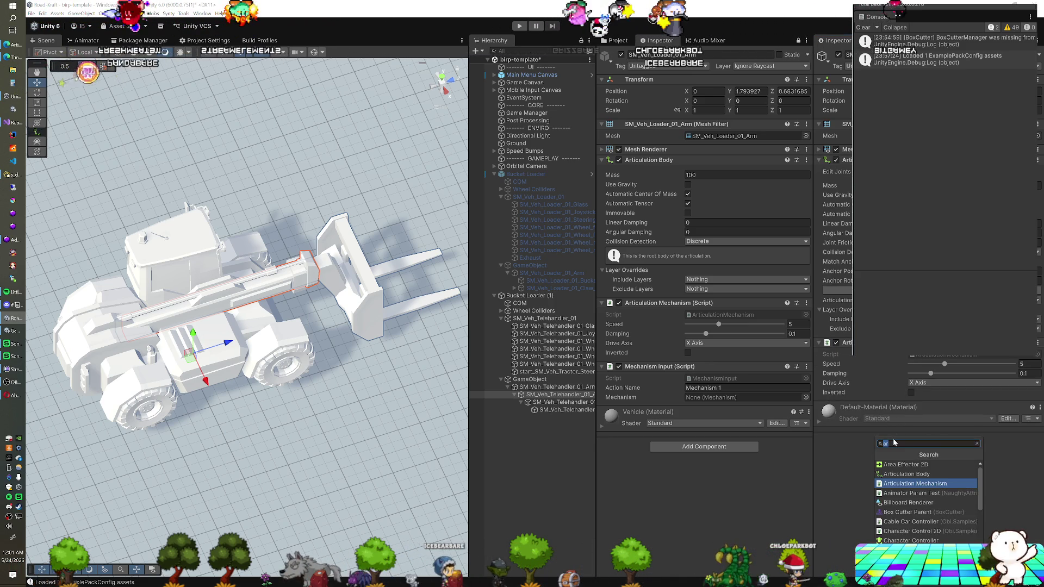
key(Up)
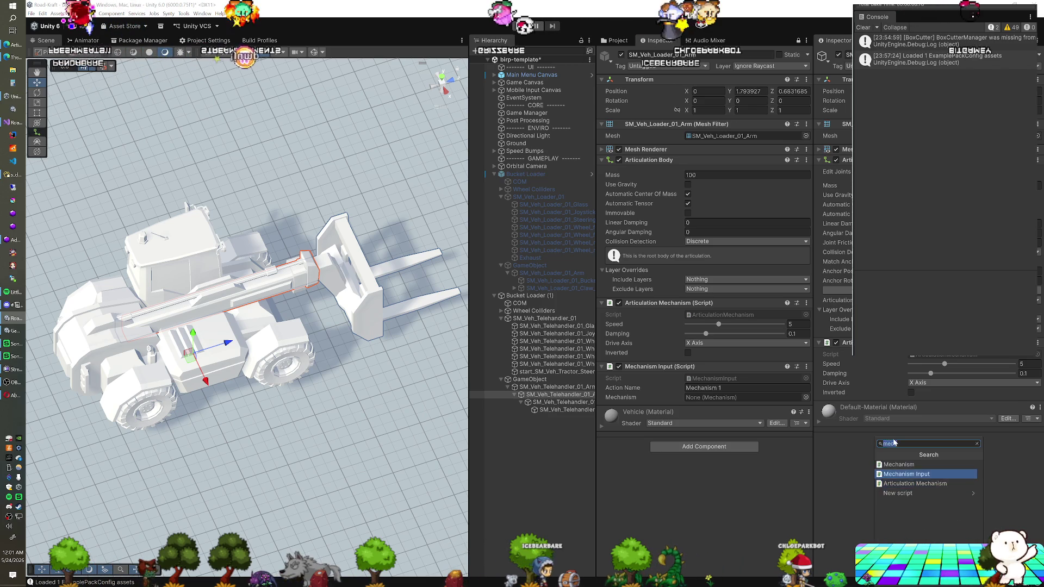
key(Return)
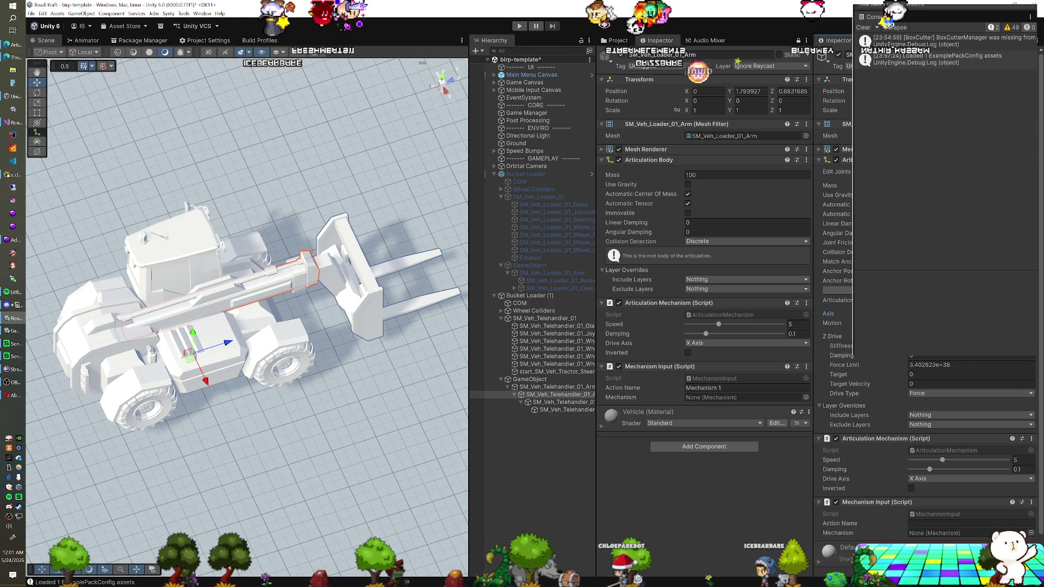
- Set the joint's Z drive type to Target and the mechanism's drive axis to Z Axis
click(832, 323)
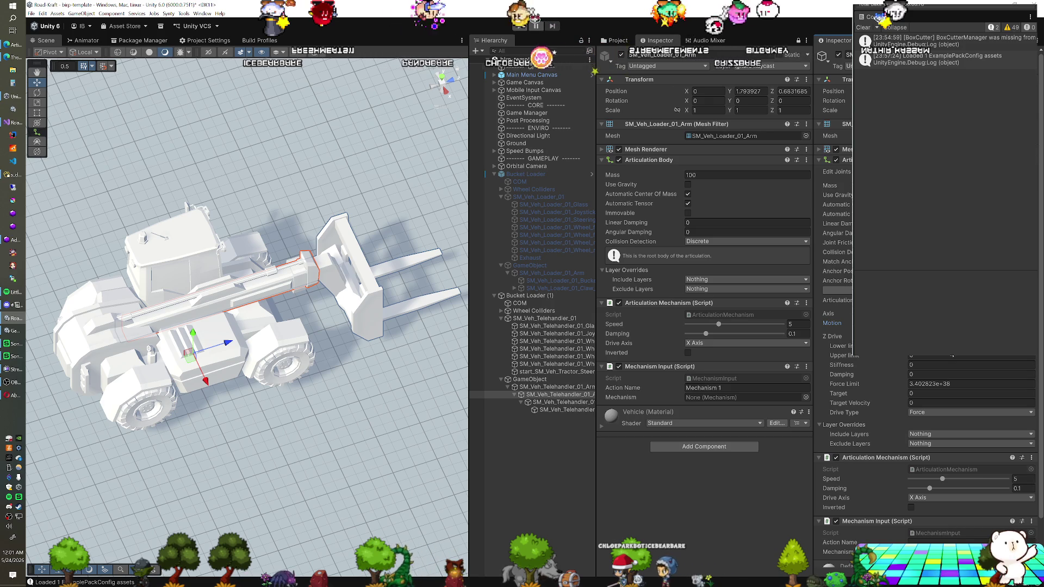
click(925, 414)
click(919, 438)
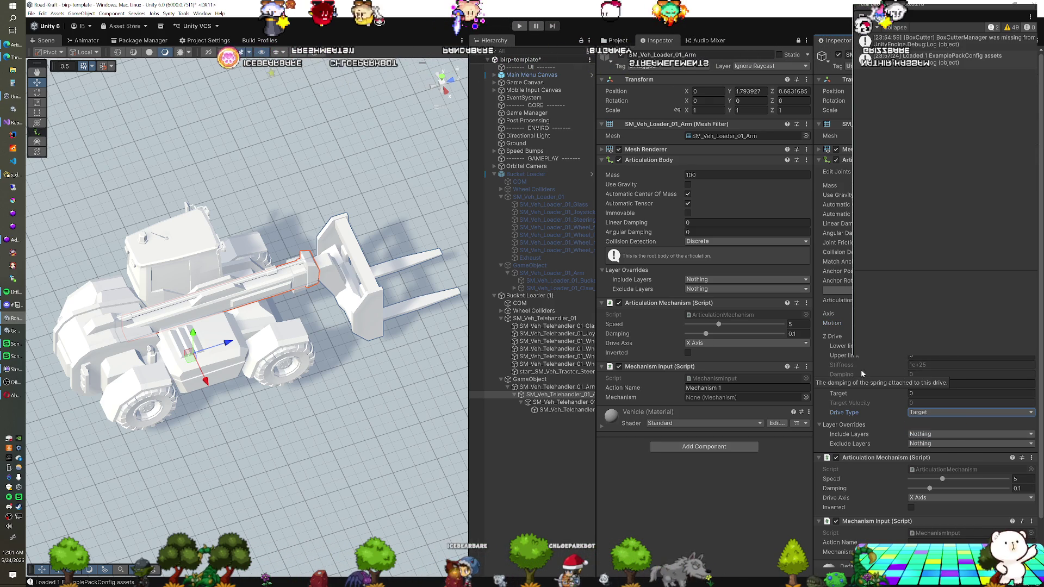
scroll(859, 371, down, 2)
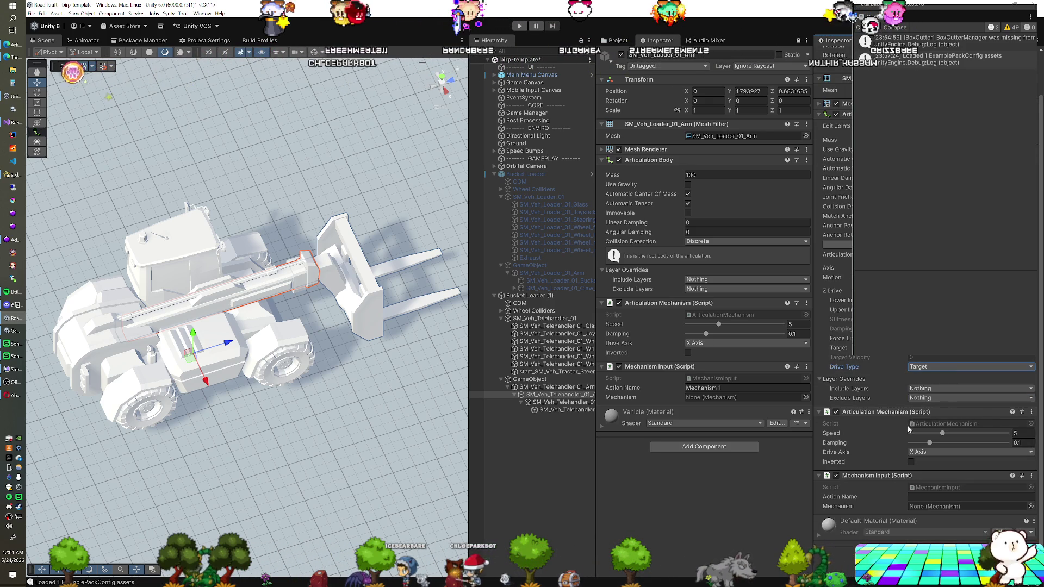
click(928, 452)
click(925, 481)
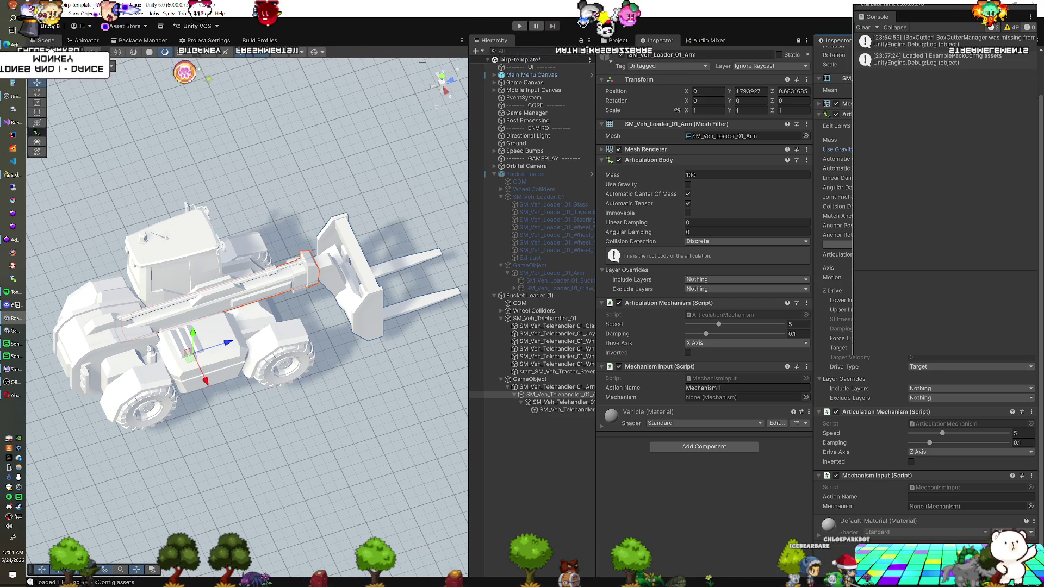
- Set the Action Name to 'Mechanism 2' and check the boom in the Scene view
scroll(832, 218, up, 1)
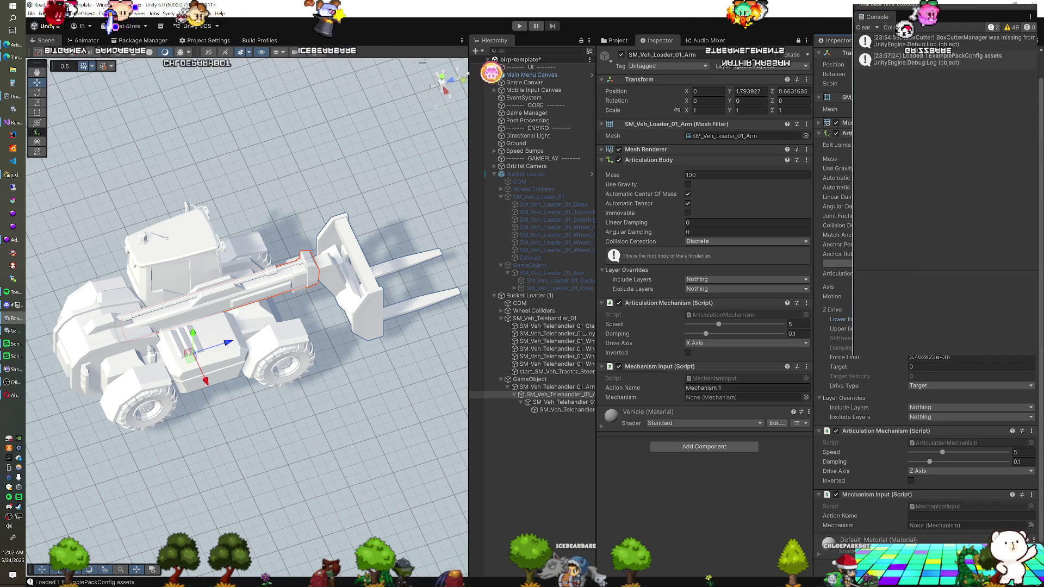
scroll(933, 368, down, 1)
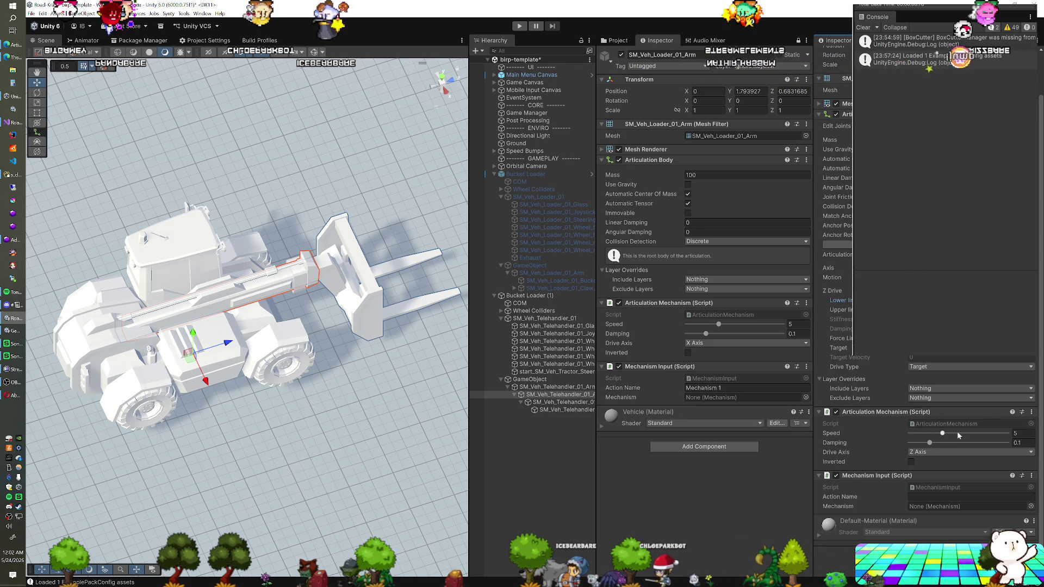
click(941, 497)
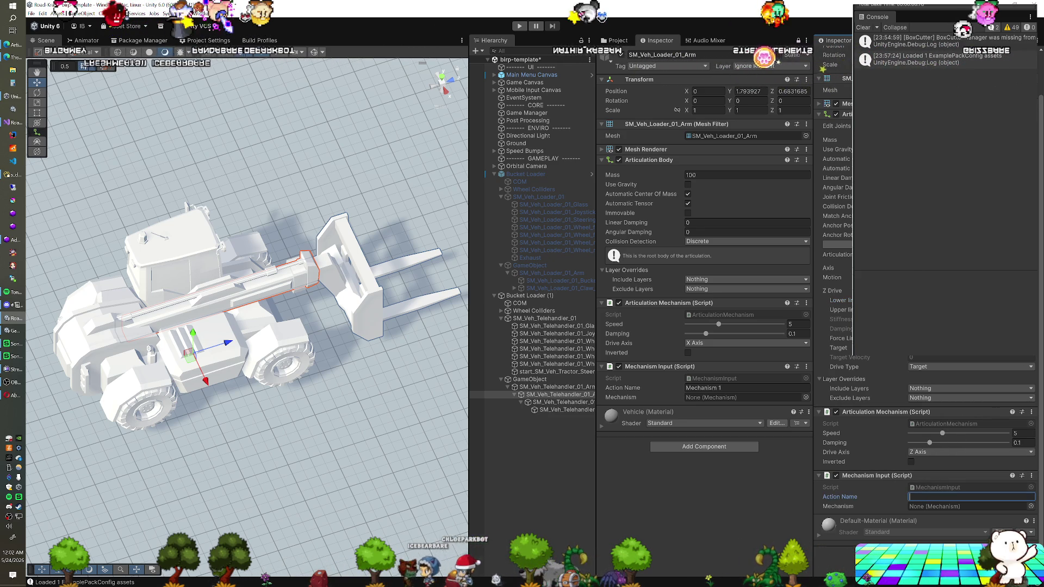
text(Mechanism 2)
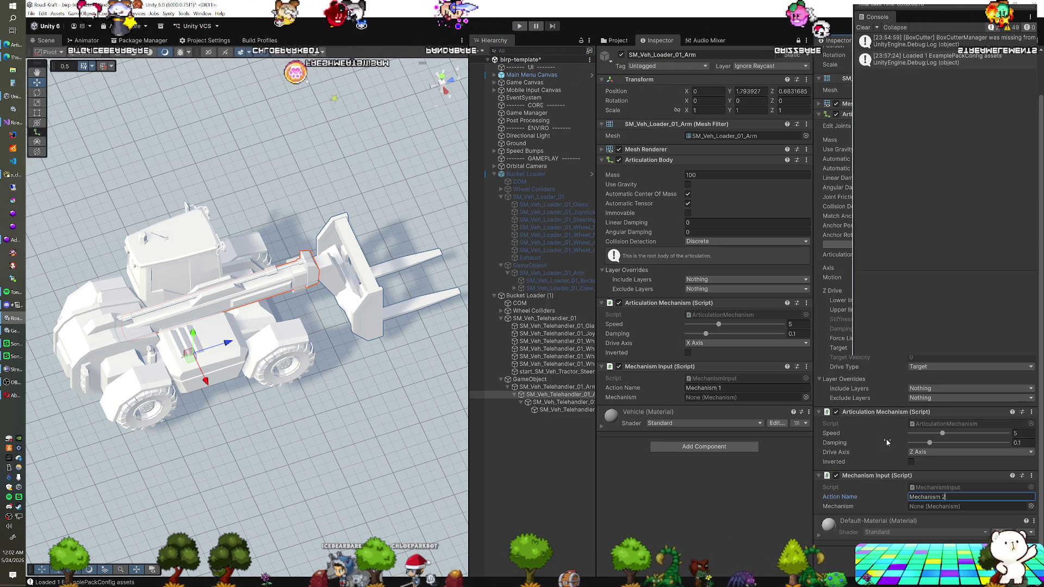
click(584, 403)
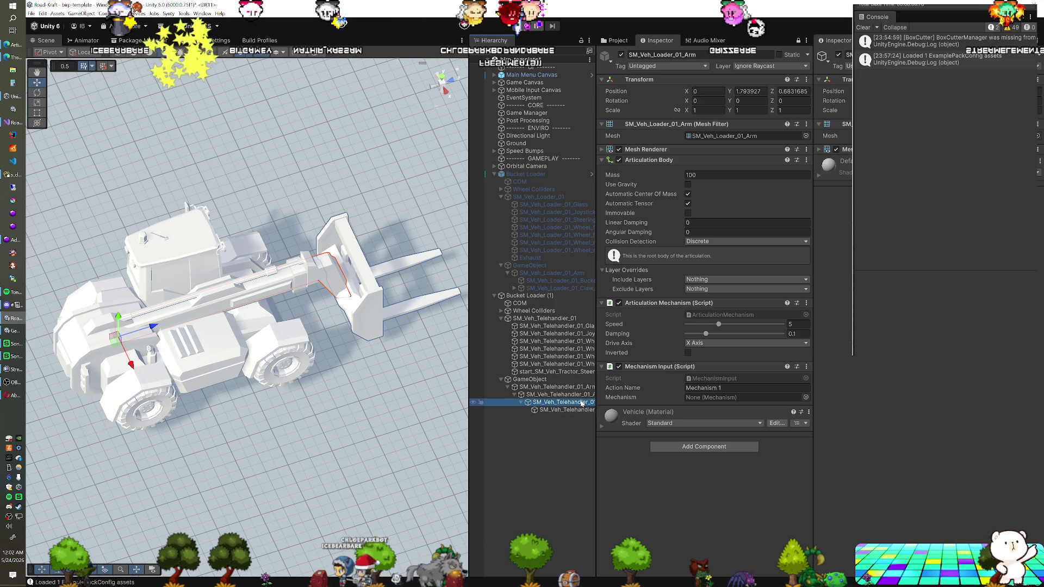
drag(419, 361, 356, 315)
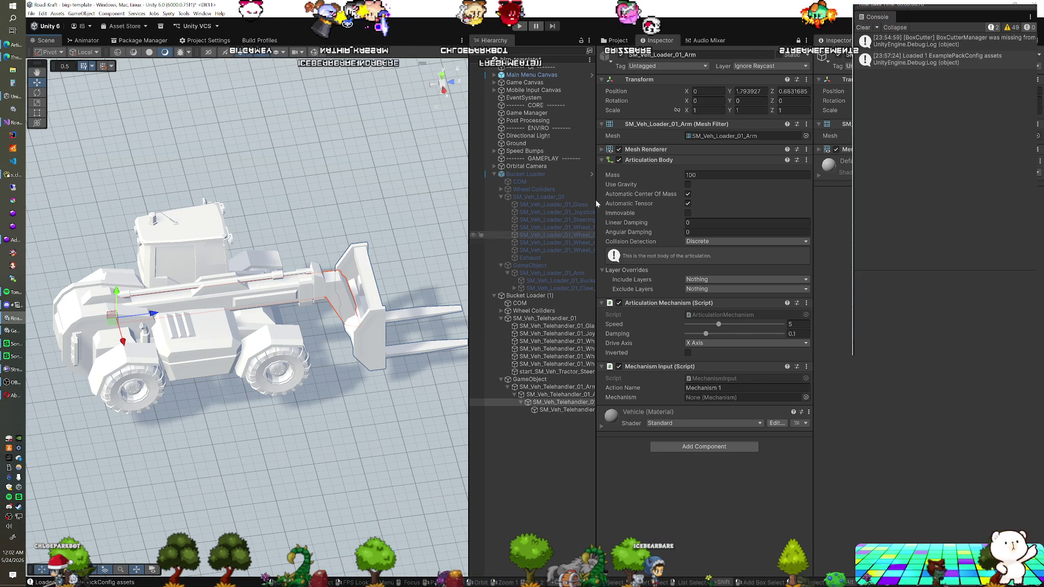
click(617, 40)
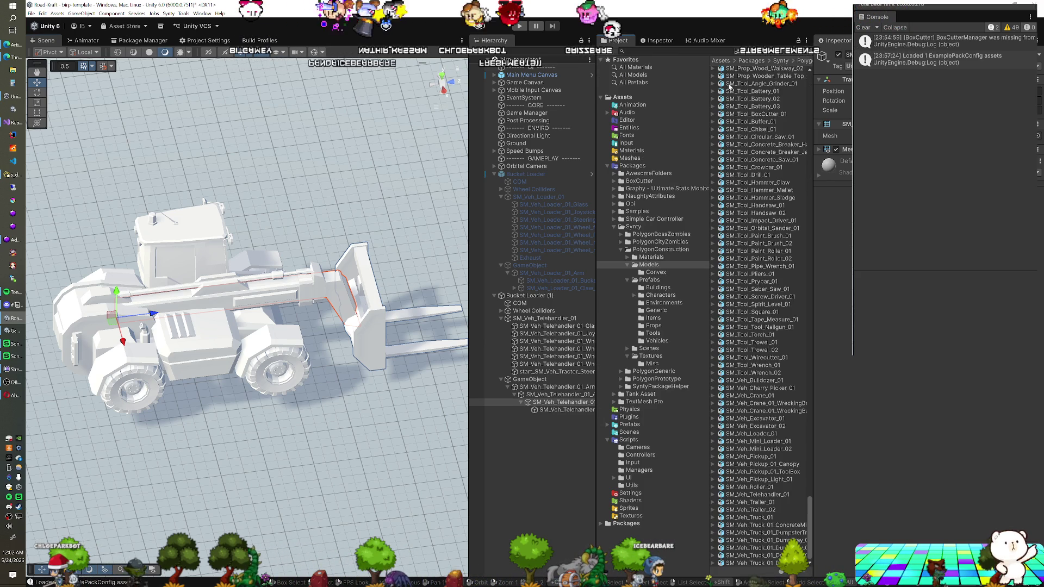
- Open the Player Input actions and duplicate Mechanism 2 into Mechanism 3
click(664, 141)
double_click(740, 70)
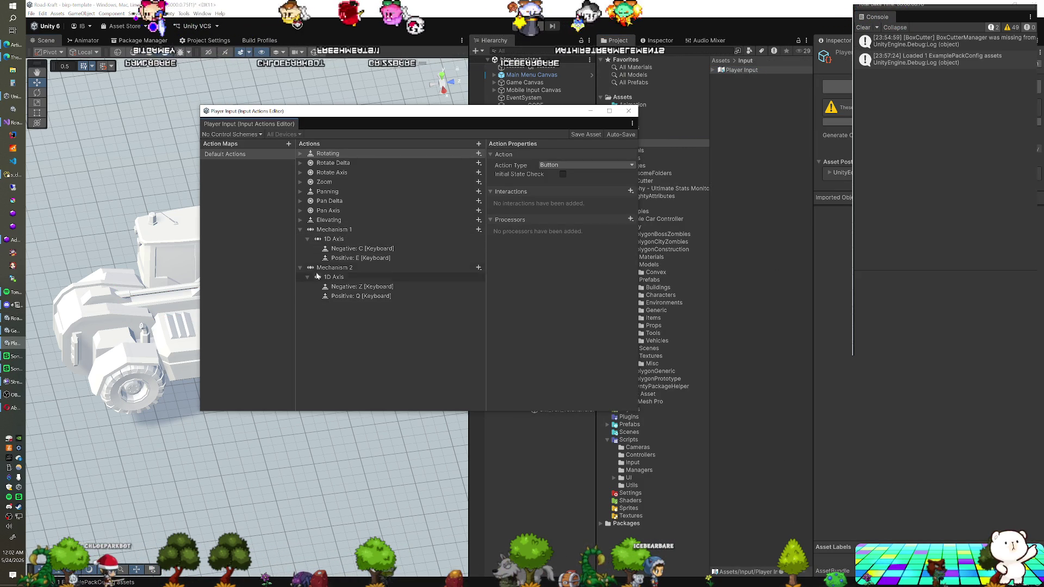
click(328, 269)
right_click(328, 269)
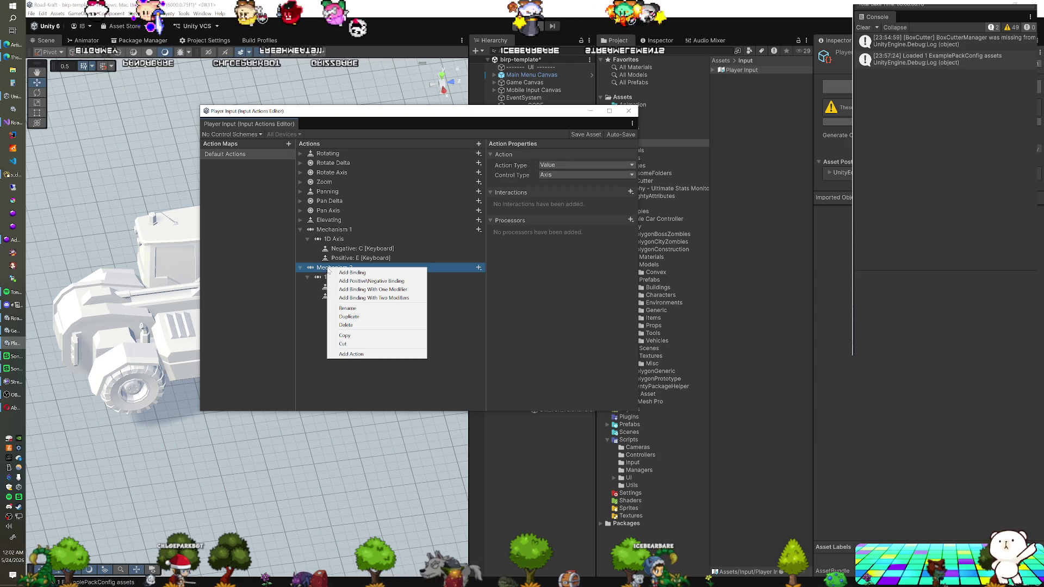
click(347, 316)
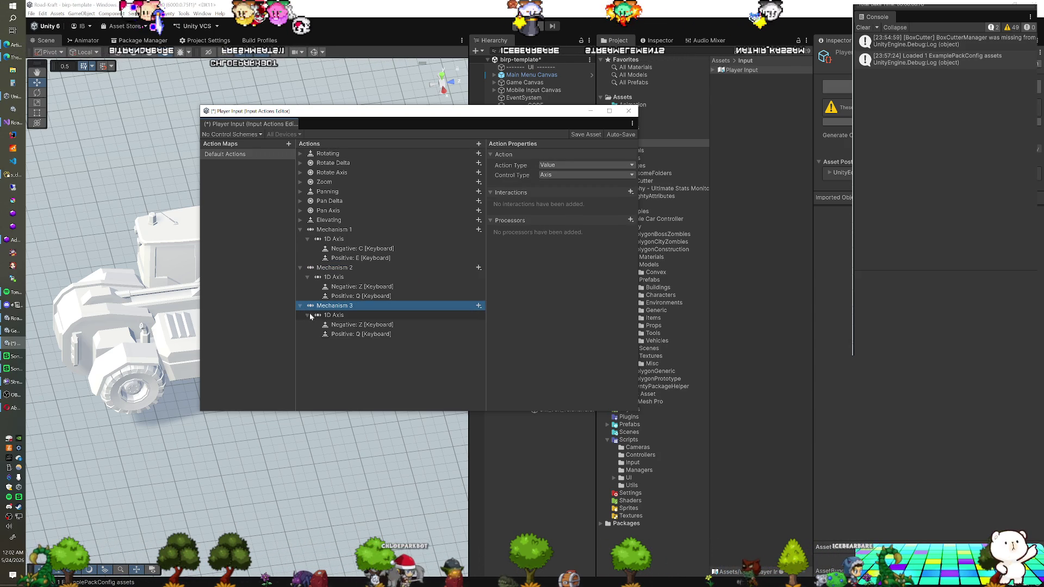
- Bind Mechanism 3's negative direction to the V key
click(309, 315)
click(344, 326)
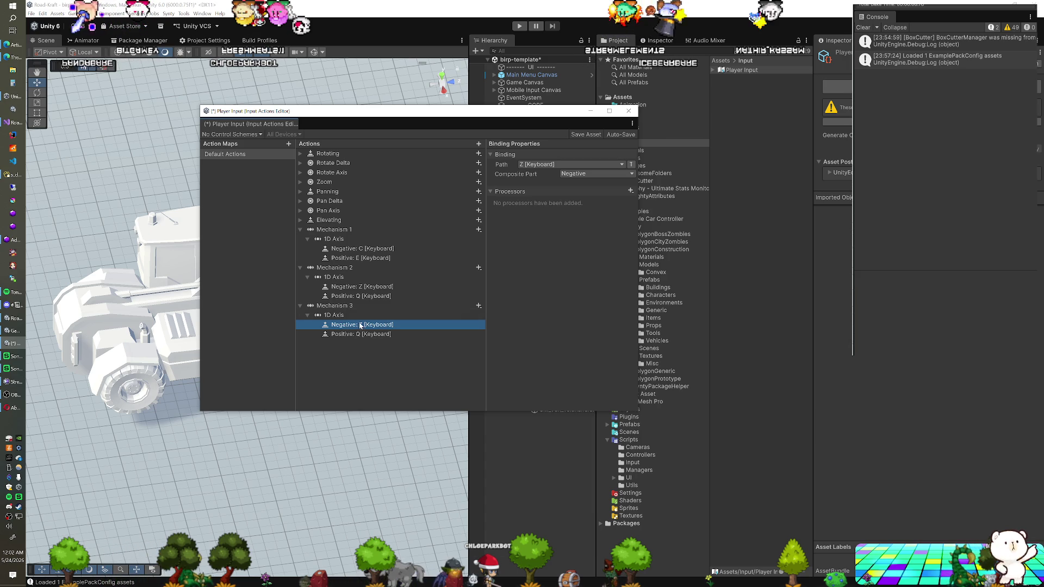
click(551, 164)
text(v)
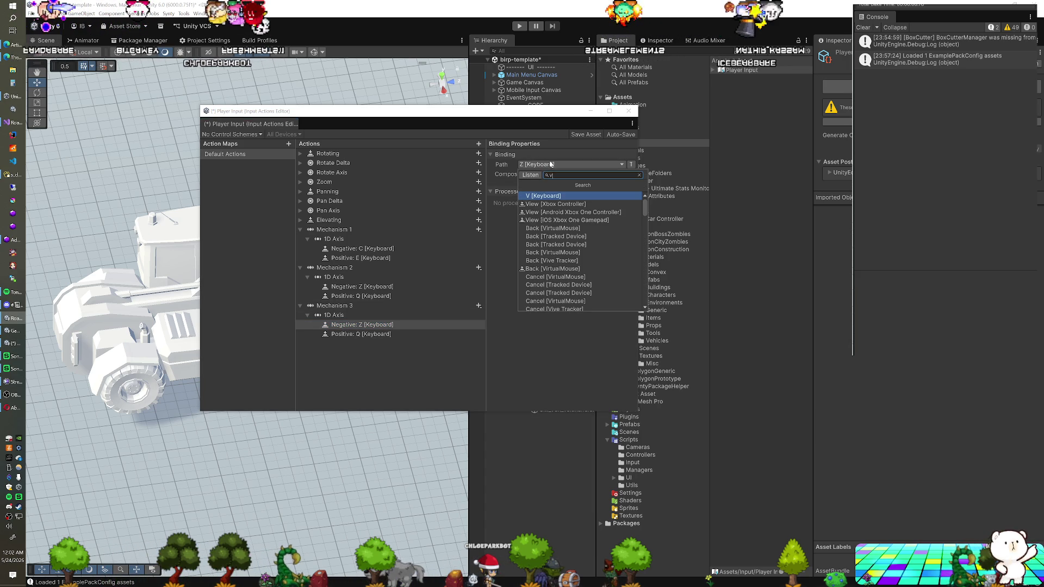
click(555, 196)
- Bind Mechanism 3's positive direction to the R key
click(370, 334)
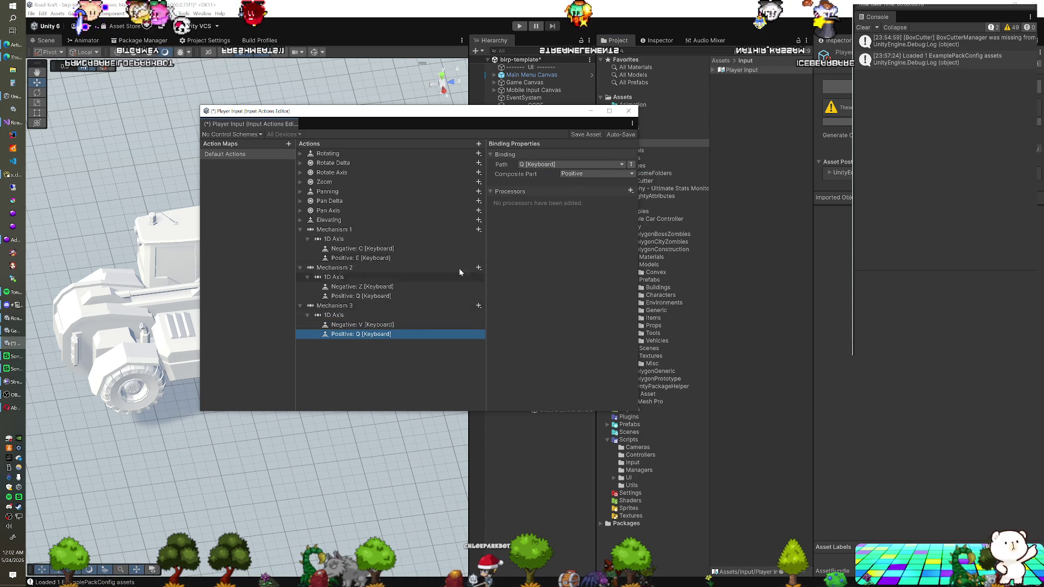
click(538, 165)
text(r)
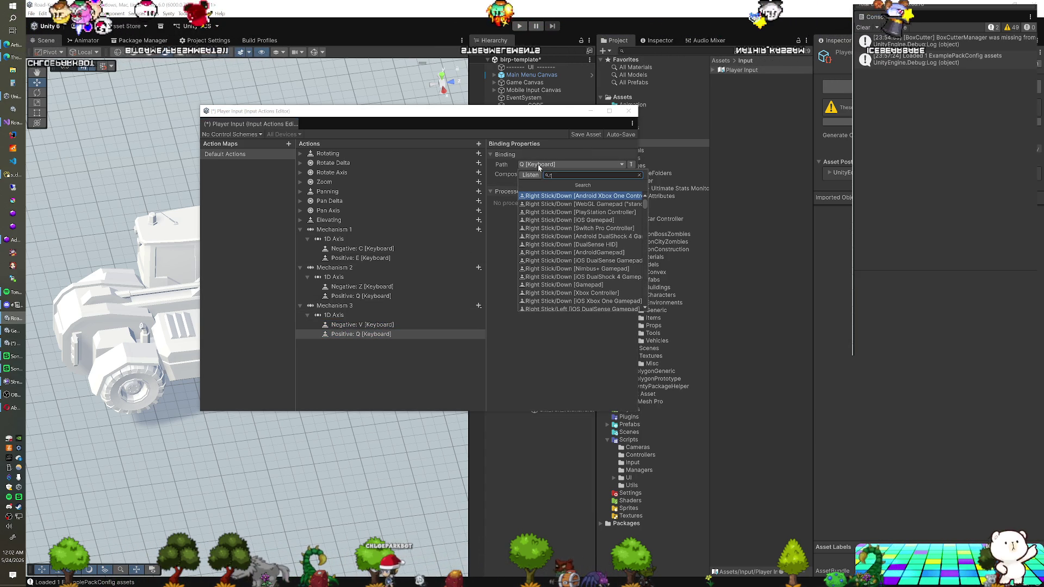
click(496, 224)
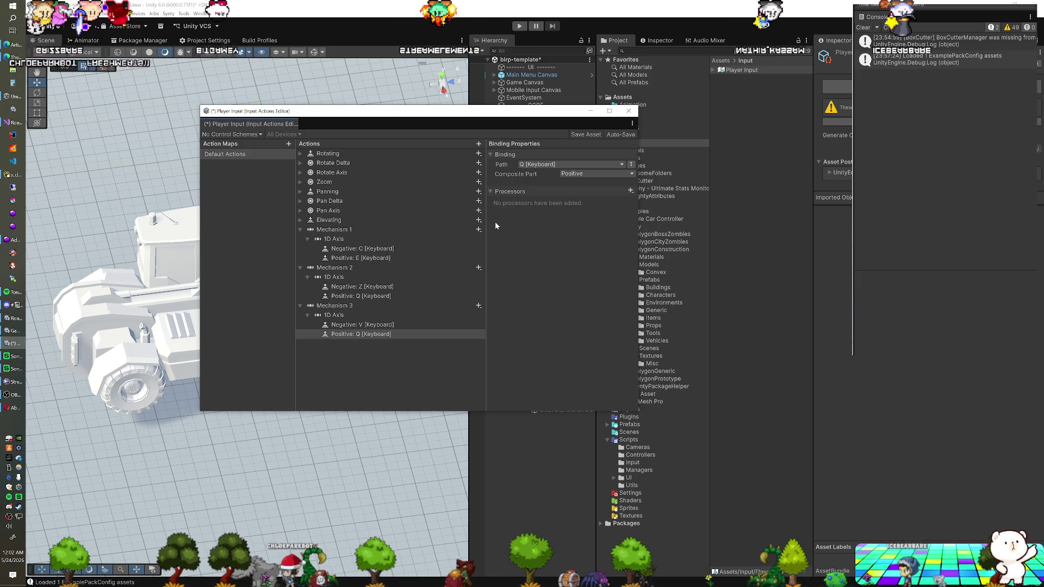
click(540, 166)
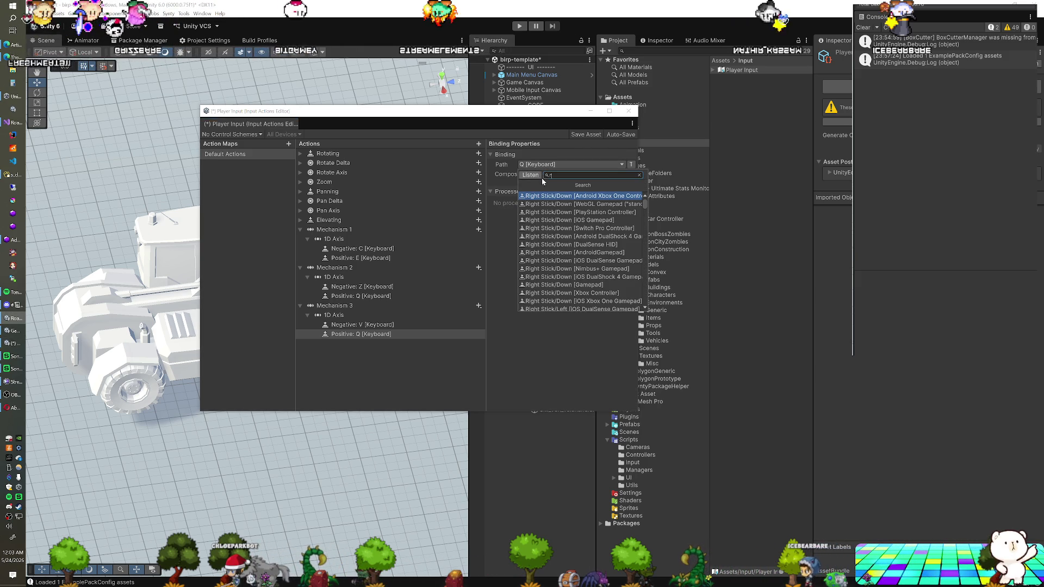
scroll(555, 228, down, 5)
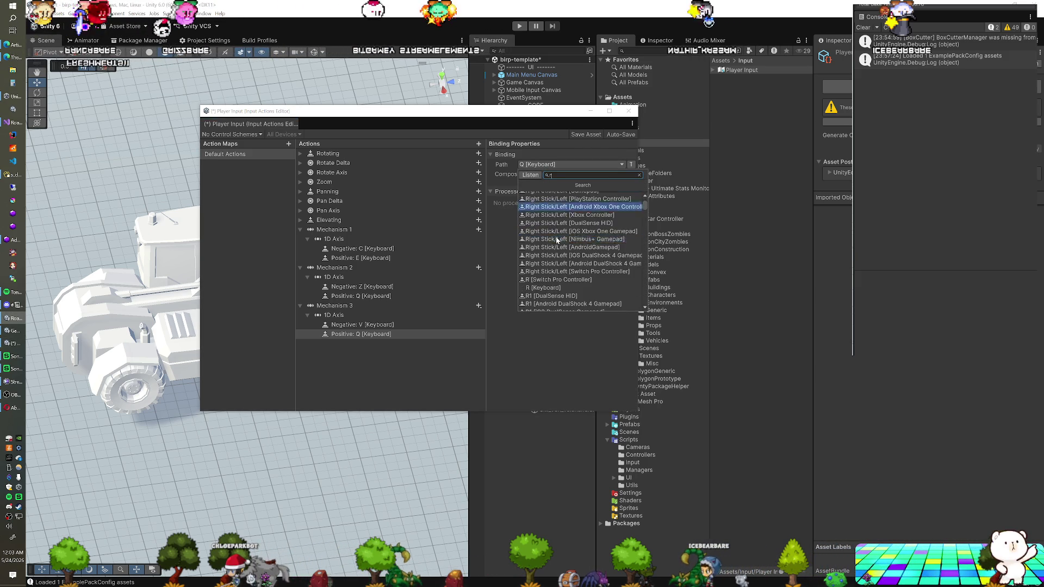
click(556, 230)
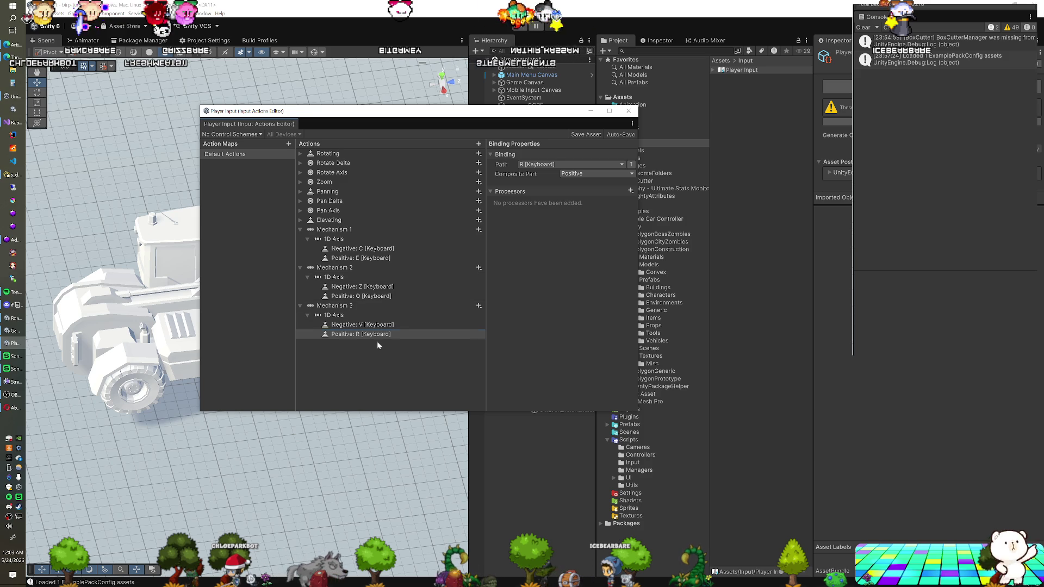
drag(628, 113, 633, 116)
click(546, 396)
- Select the boom's child mesh and its articulation parent object in the Hierarchy
click(546, 402)
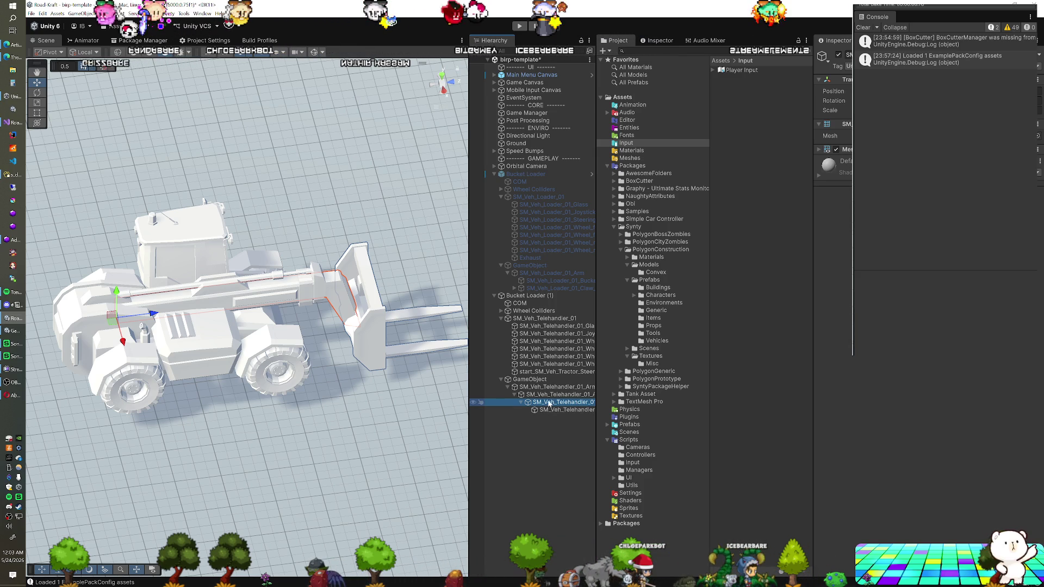
click(551, 395)
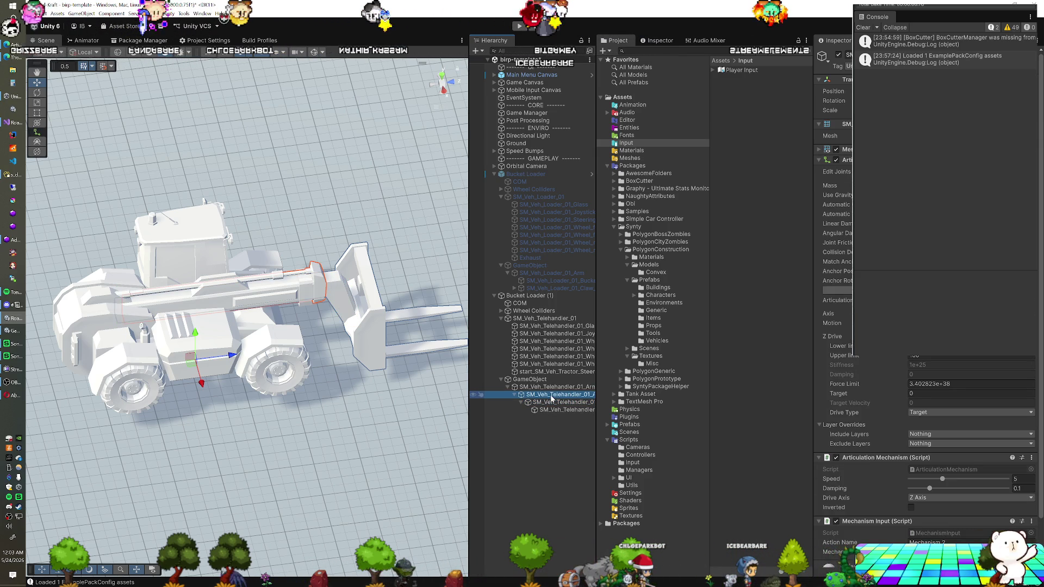
click(266, 358)
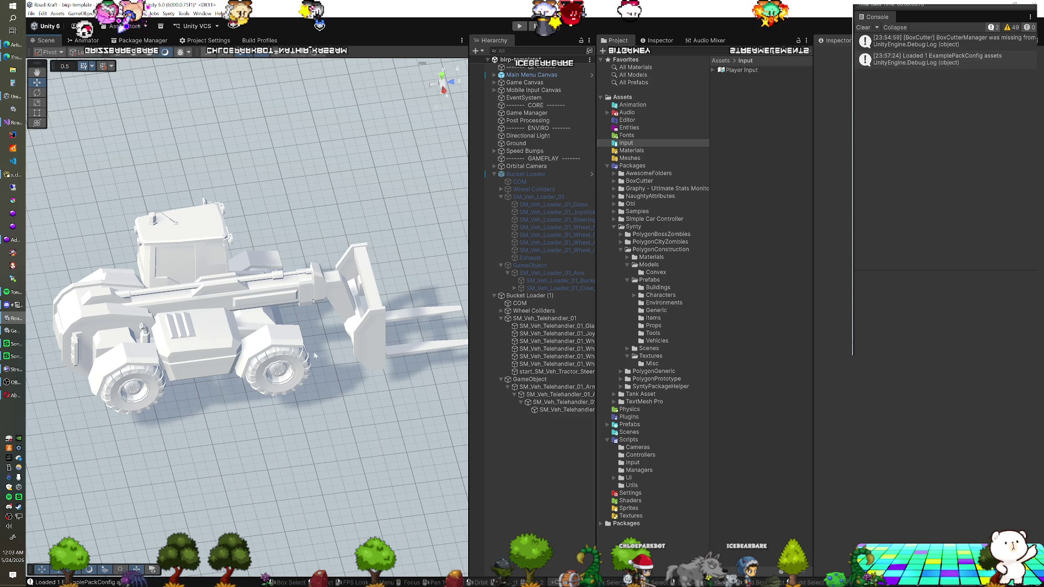
key(ctrl+z)
- Test the boom's outward travel by dragging it, undoing each extension, and view the telehandler side-on
drag(236, 359, 314, 353)
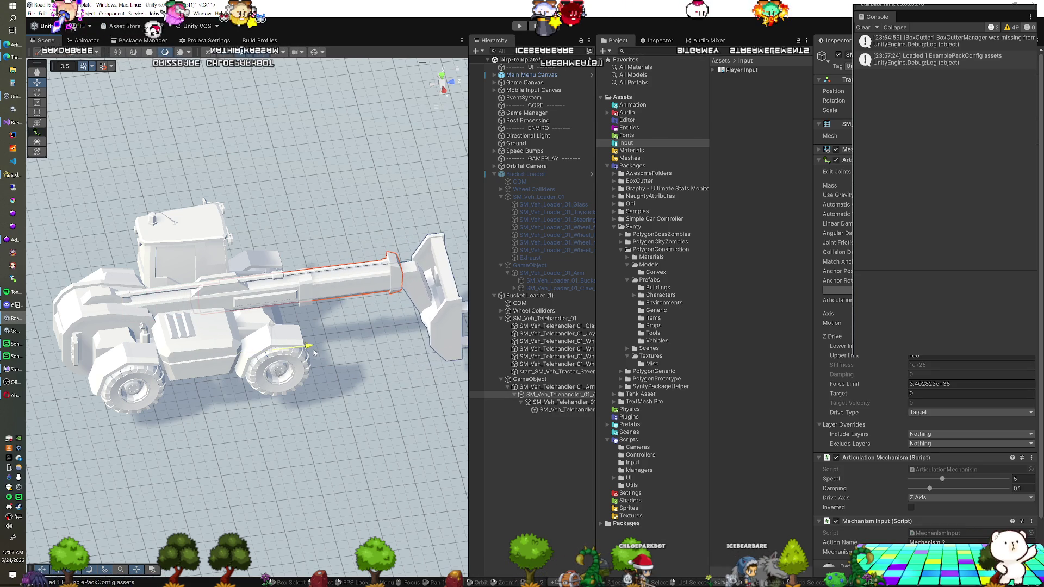
key(ctrl+z)
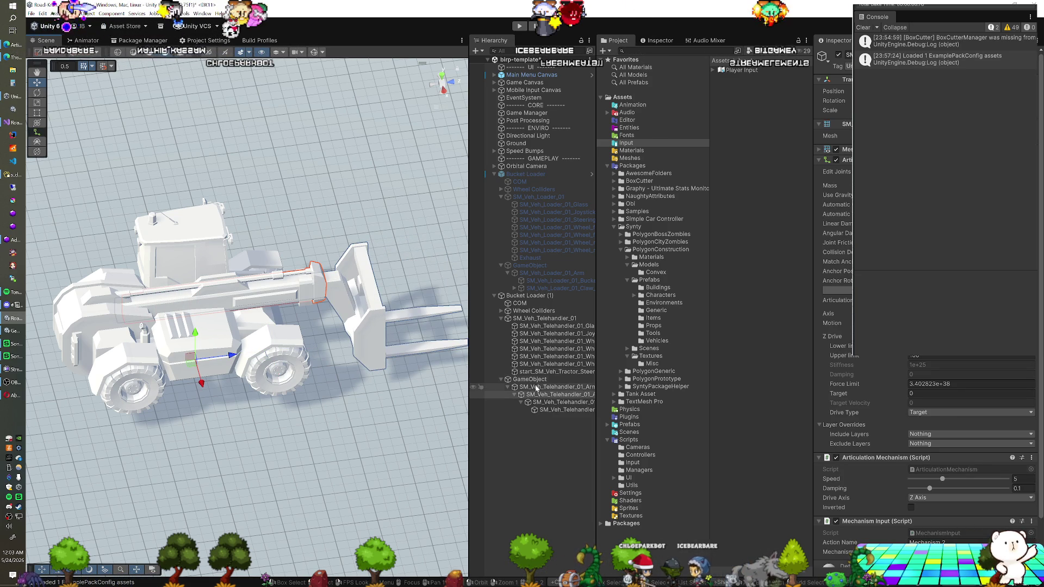
click(346, 364)
drag(160, 321, 233, 313)
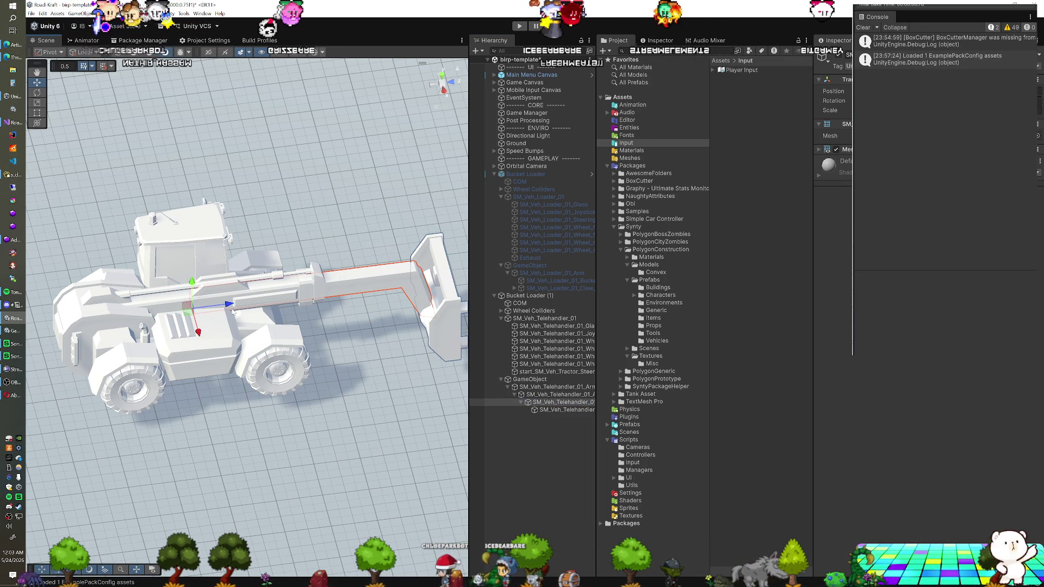
key(ctrl+z)
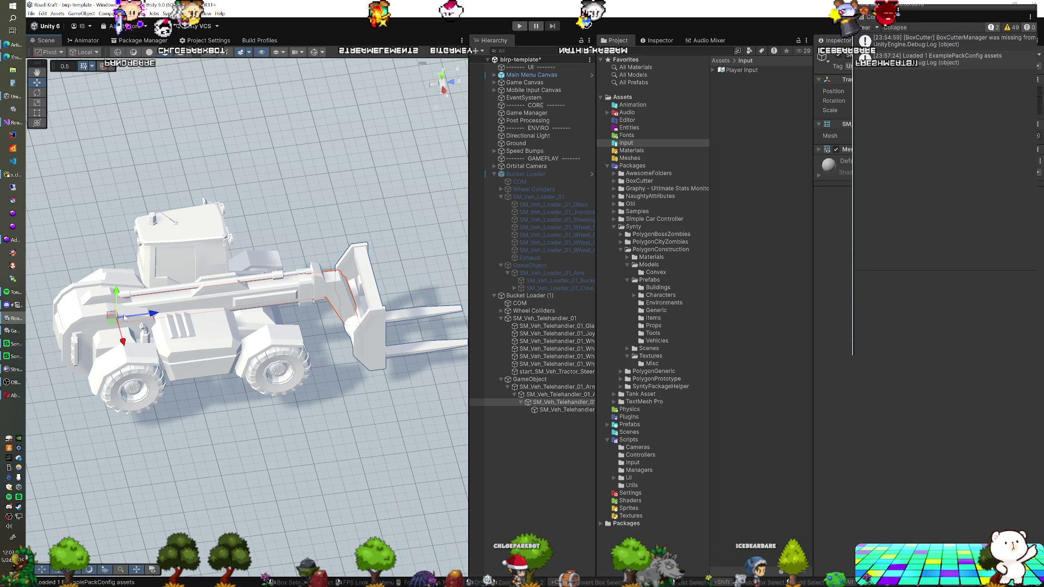
mouse_move(118, 320)
mouse_down()
mouse_move(261, 299)
mouse_move(331, 273)
mouse_move(328, 310)
mouse_move(352, 320)
mouse_move(236, 273)
mouse_move(254, 312)
mouse_move(304, 321)
mouse_move(194, 341)
mouse_move(220, 396)
mouse_move(238, 397)
mouse_move(183, 380)
mouse_move(283, 353)
mouse_up()
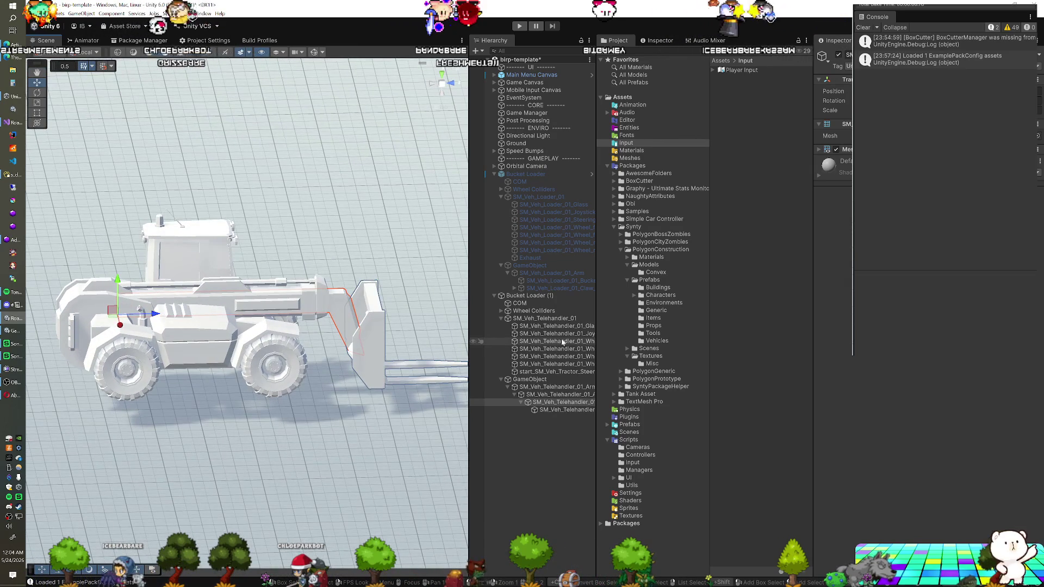
click(547, 394)
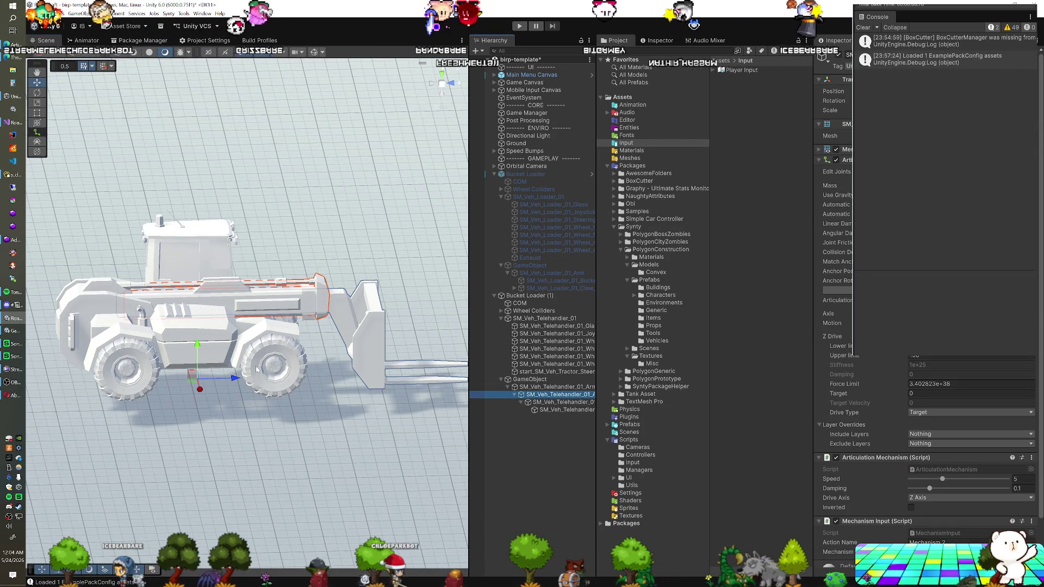
drag(234, 377, 359, 375)
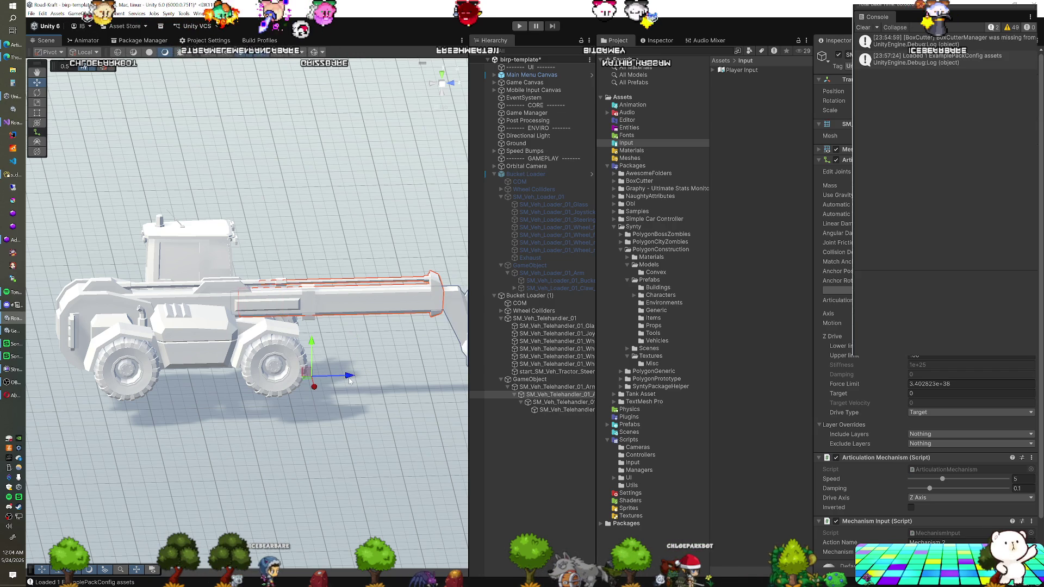
drag(350, 380, 351, 380)
key(f)
click(536, 402)
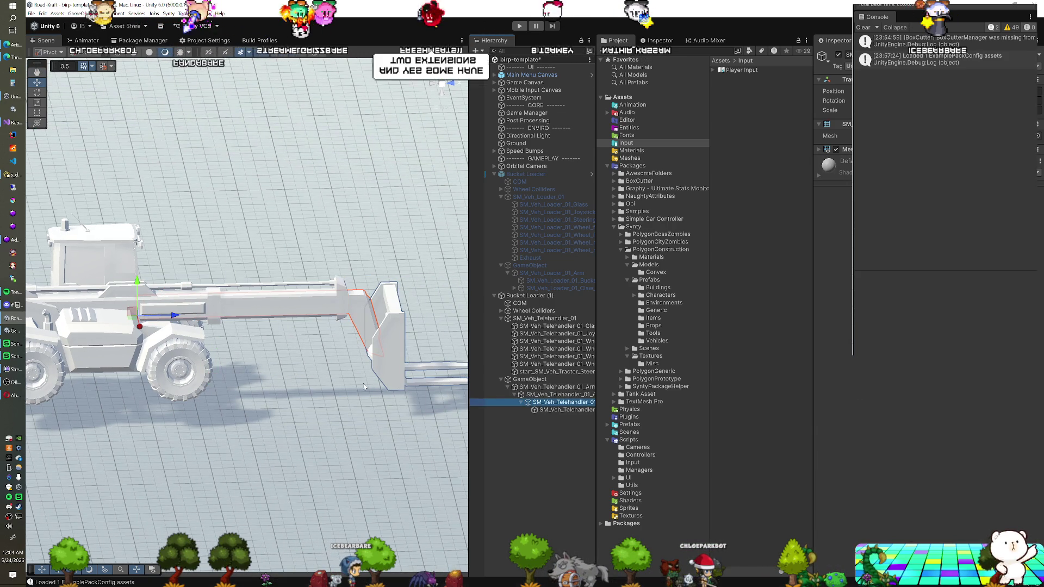
drag(178, 318, 267, 321)
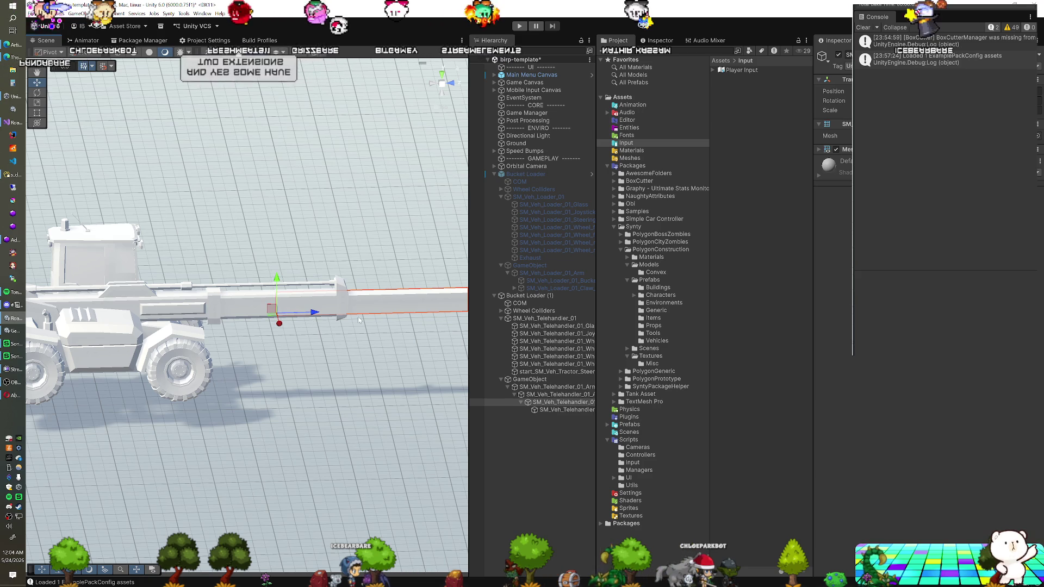
drag(336, 315, 347, 314)
scroll(345, 326, down, 5)
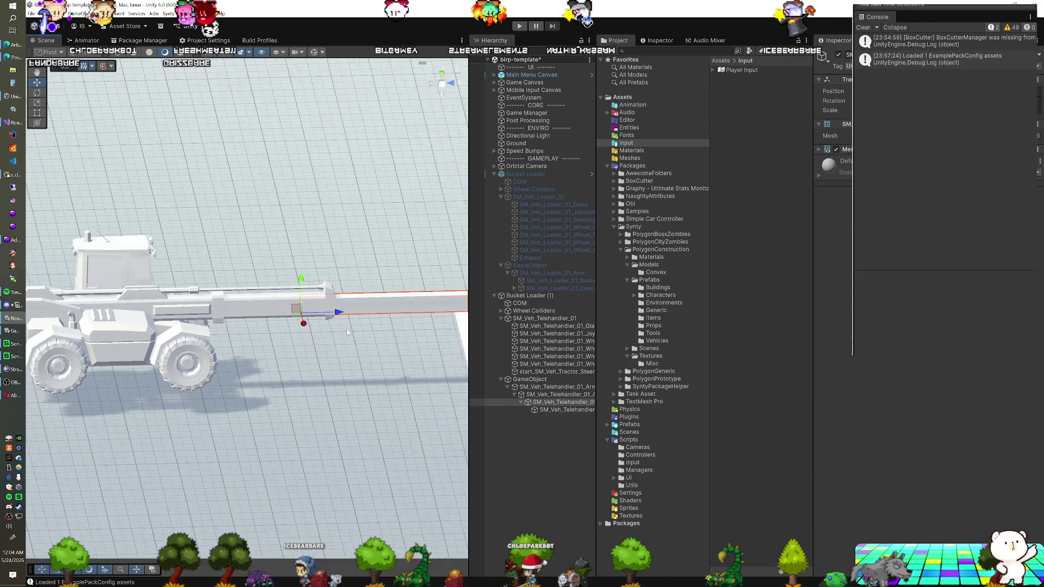
scroll(345, 339, down, 2)
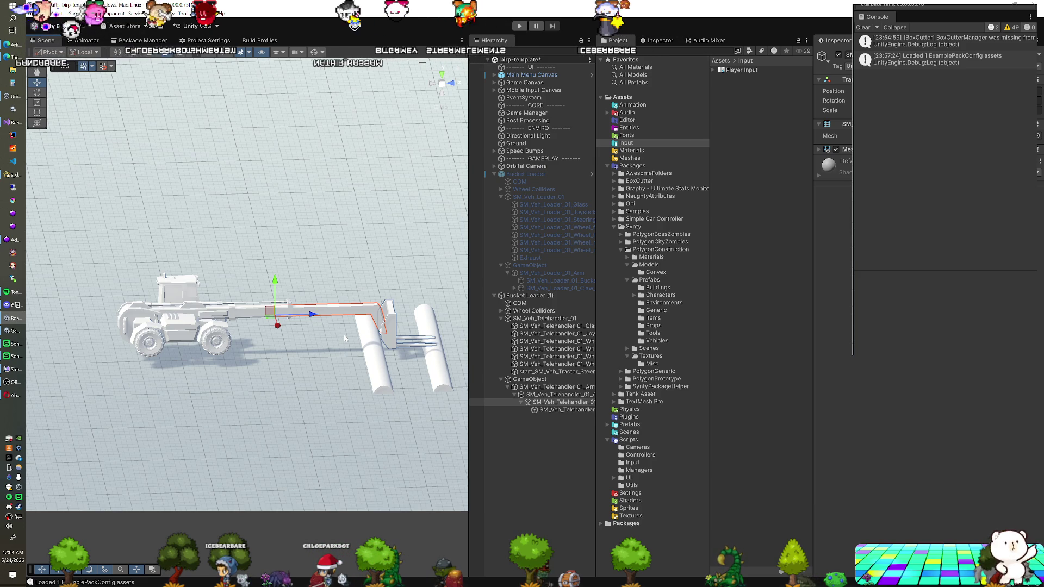
key(ctrl+z)
key(ctrl+z)
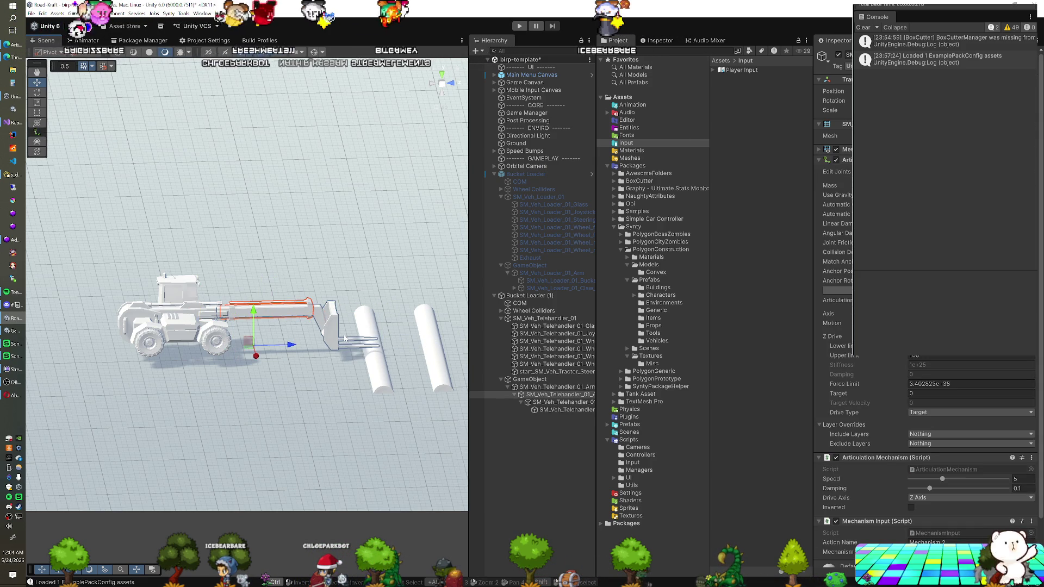
key(ctrl+z)
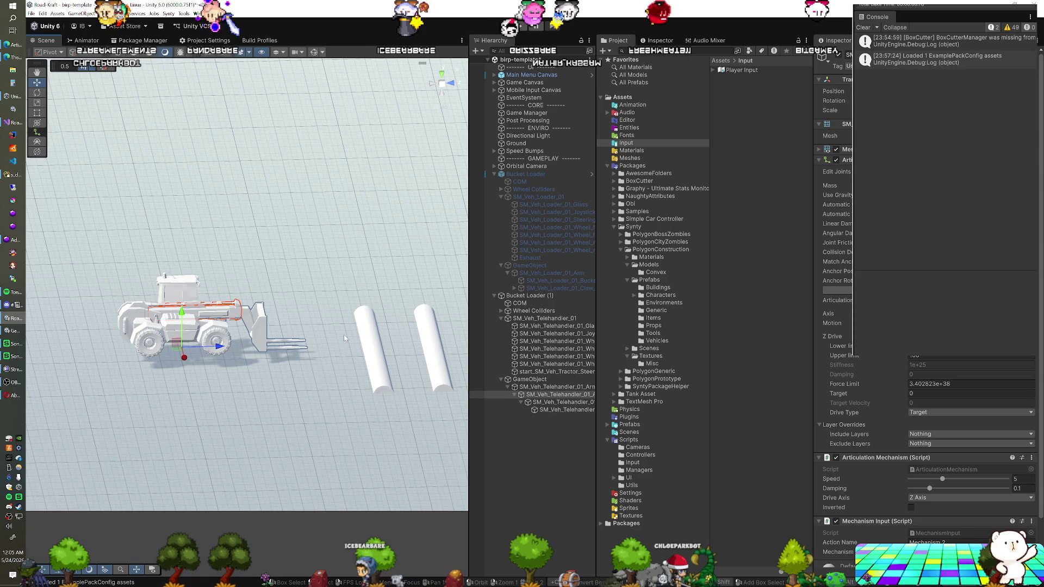
click(560, 404)
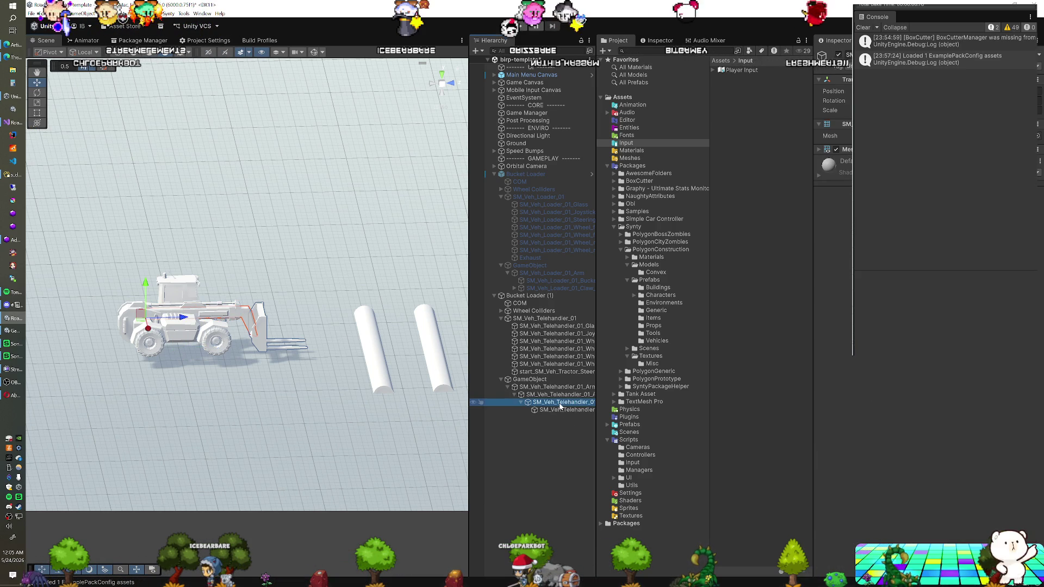
- Set the loader arm's Mechanism Input action name to Mechanism 2
click(657, 40)
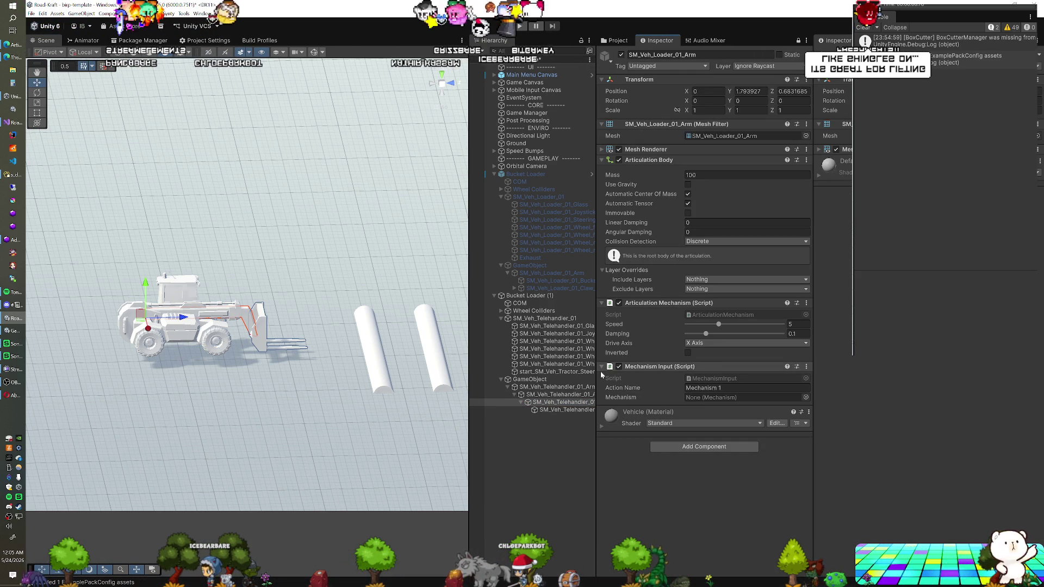
click(569, 396)
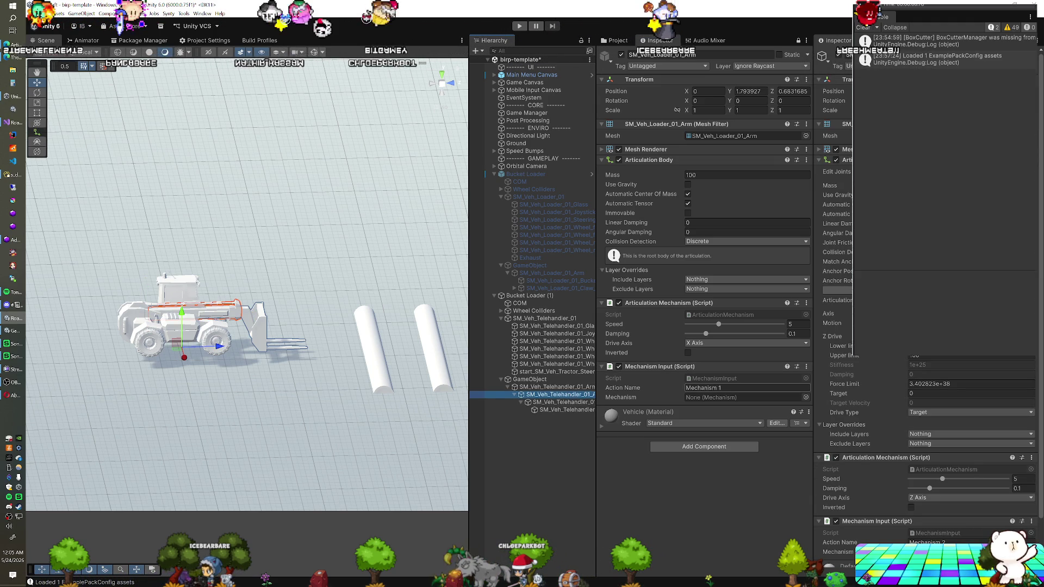
click(720, 387)
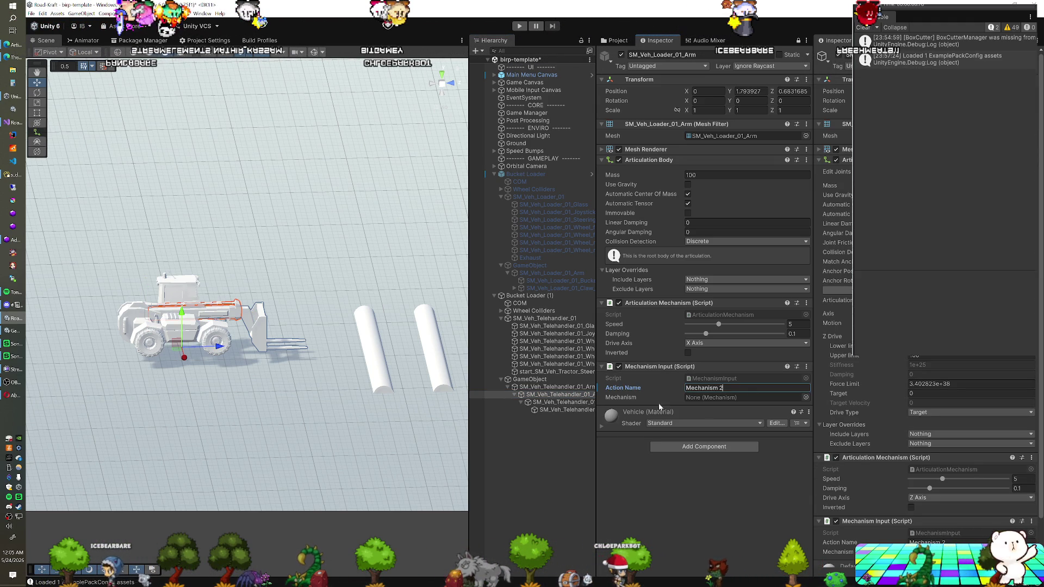
click(574, 403)
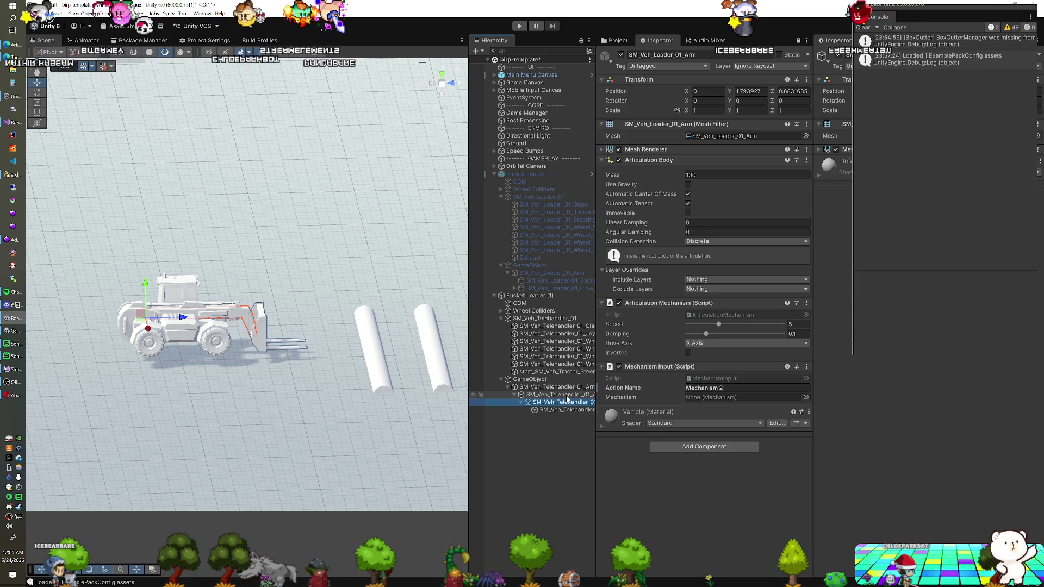
- Compare the arm sections' settings, then unlock the Inspector to show SM_Veh_Telehandler_01_Arm_03
click(572, 388)
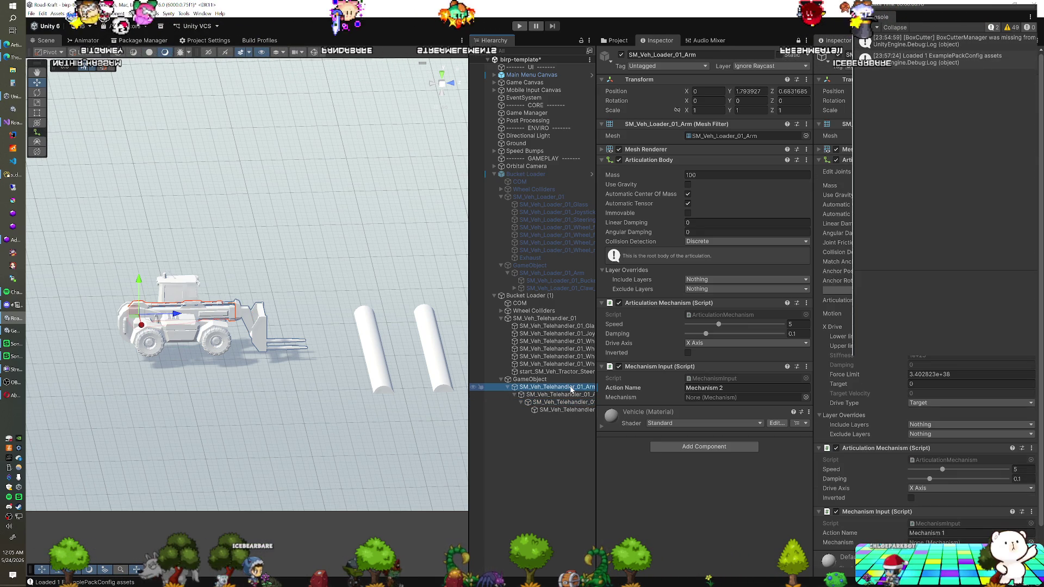
click(570, 402)
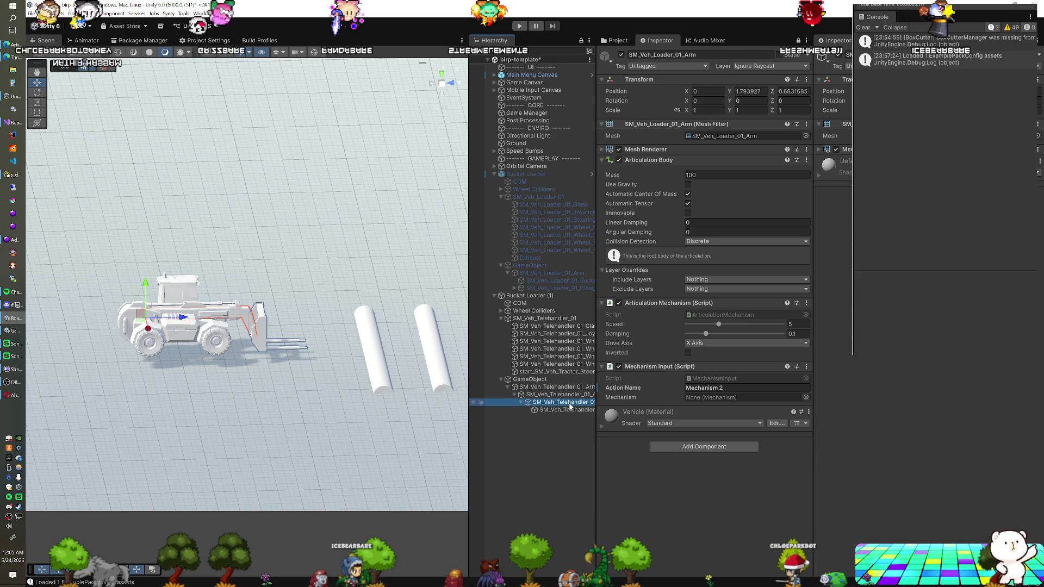
click(572, 396)
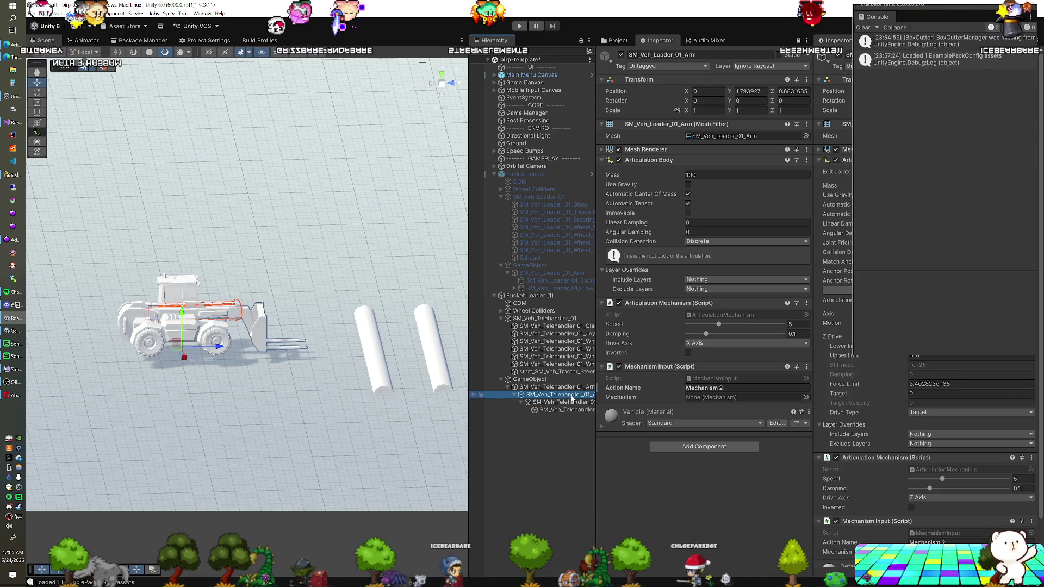
click(571, 403)
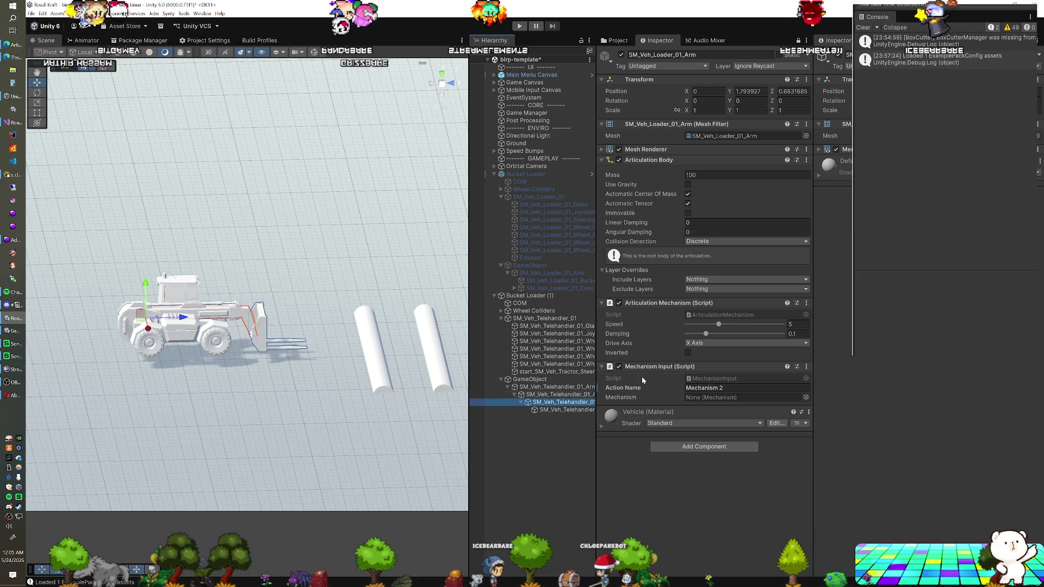
right_click(659, 160)
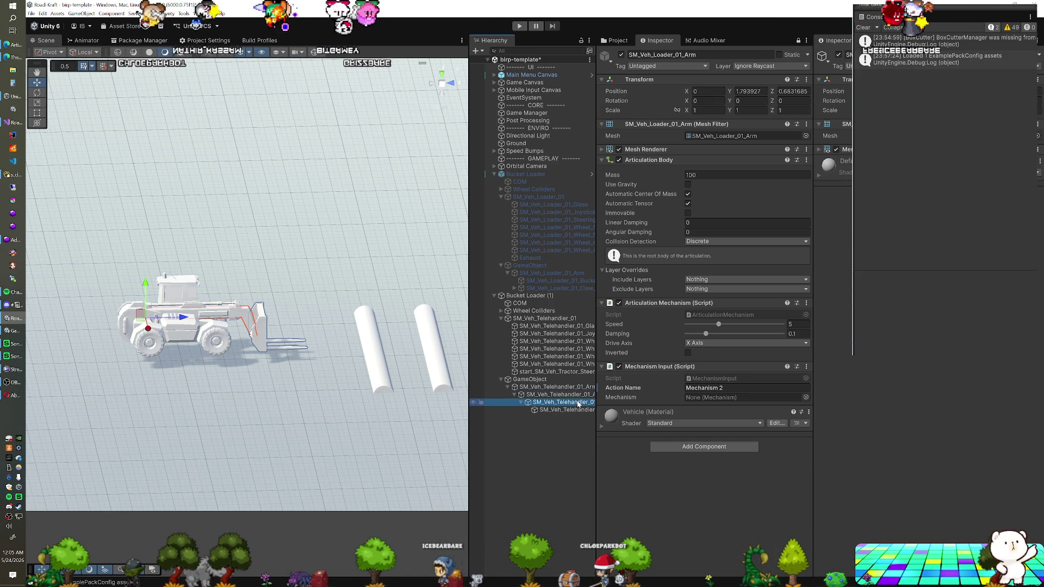
click(798, 41)
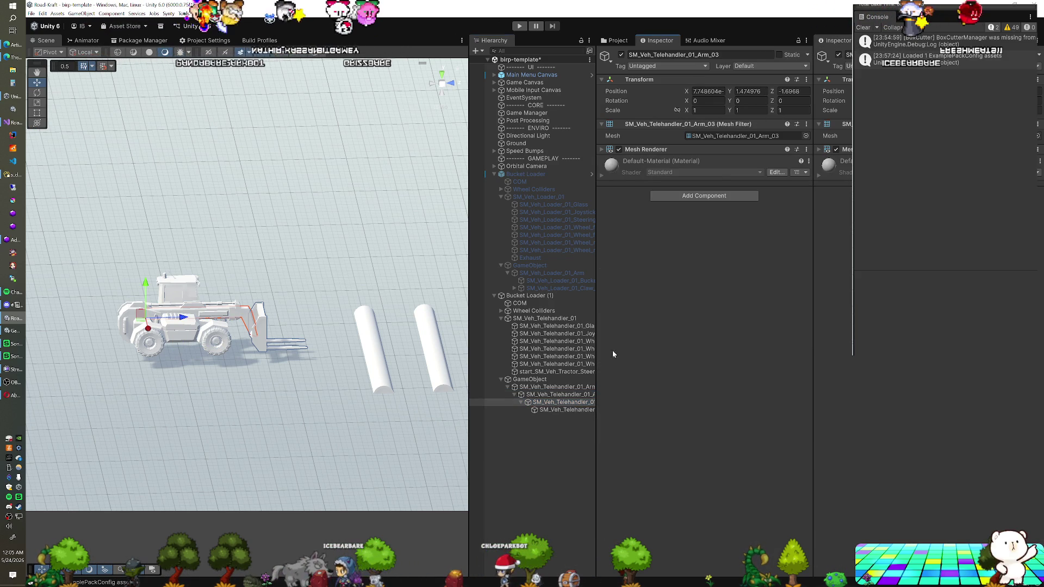
- Copy the Articulation Body and Articulation Mechanism components from SM_Veh_Telehandler_01_Arm_02
click(574, 395)
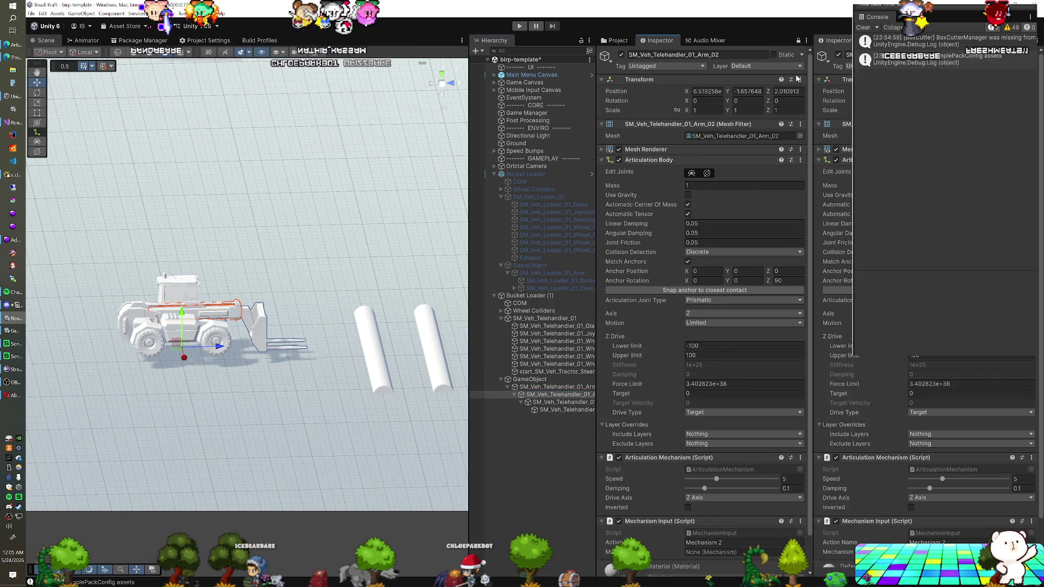
right_click(657, 162)
click(677, 217)
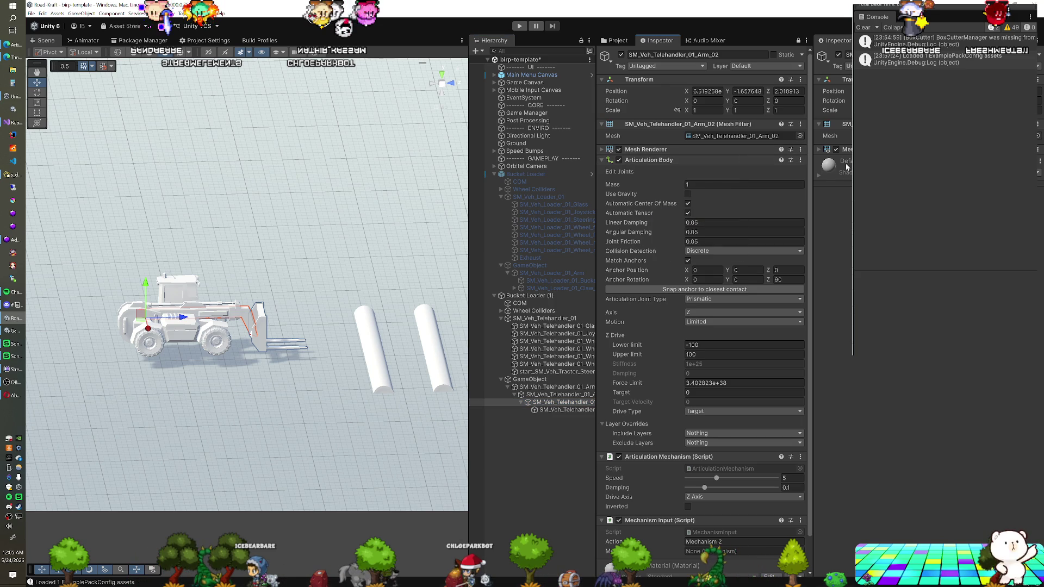
right_click(669, 459)
click(691, 513)
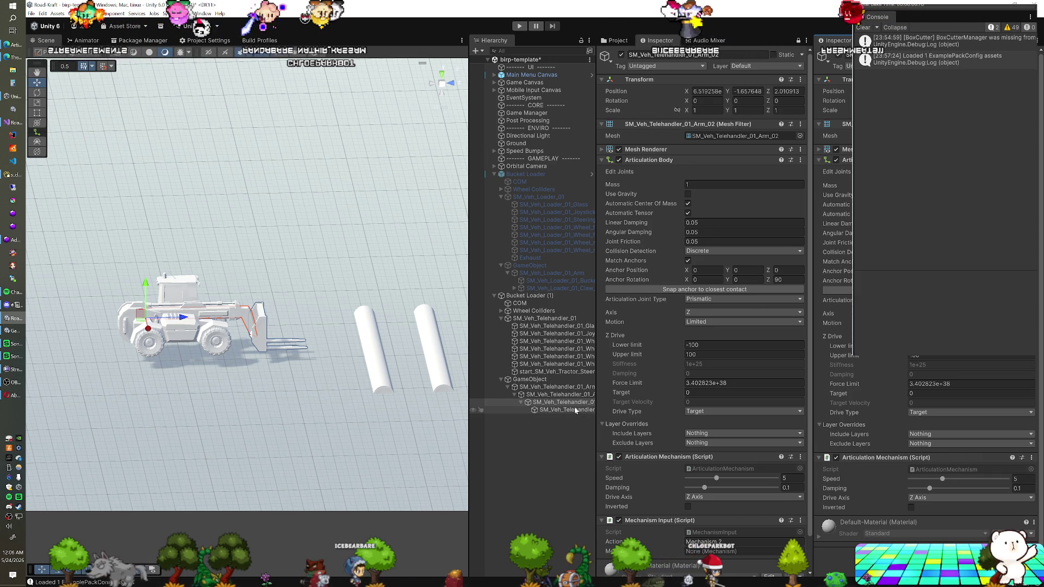
- Change Arm_02's Articulation Mechanism speed from 5 to 2.5
scroll(682, 486, down, 2)
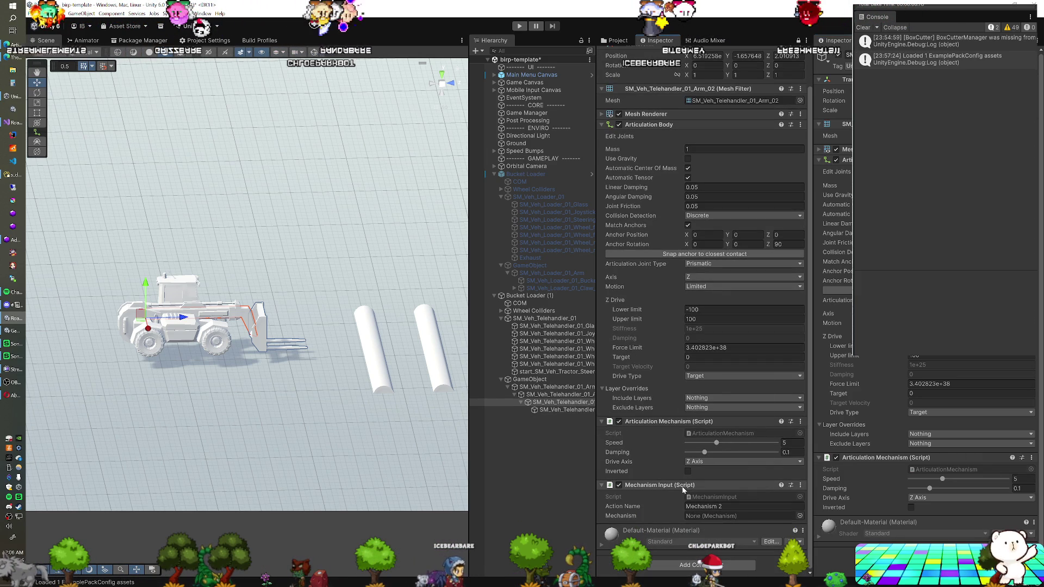
right_click(682, 486)
click(707, 436)
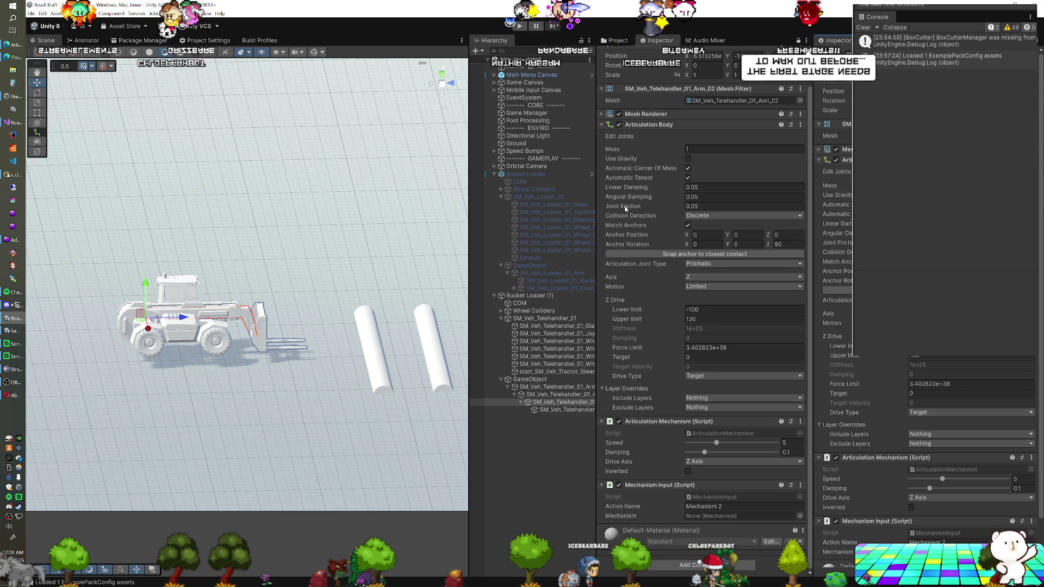
mouse_move(614, 210)
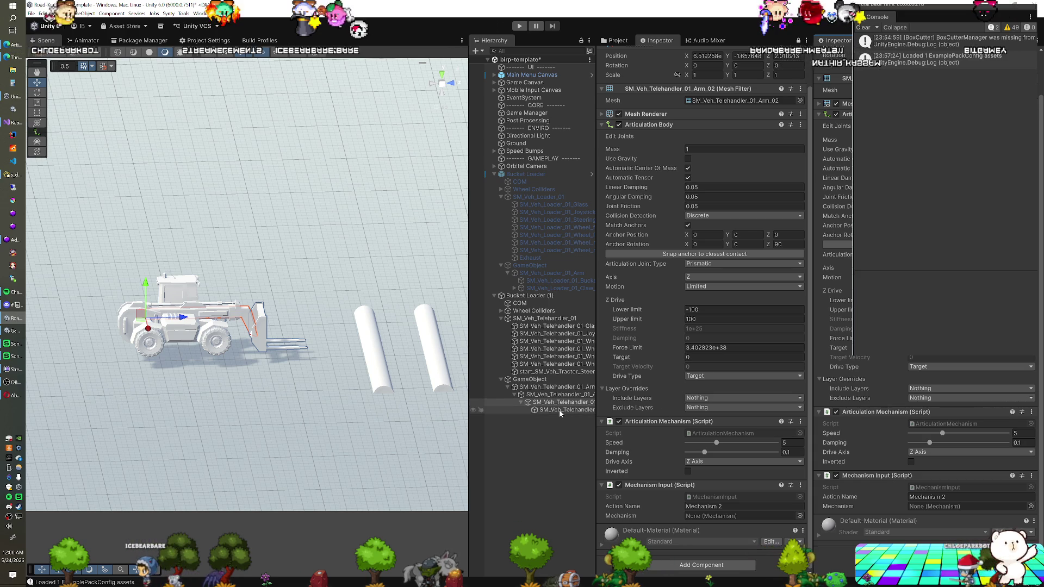
text(2.5)
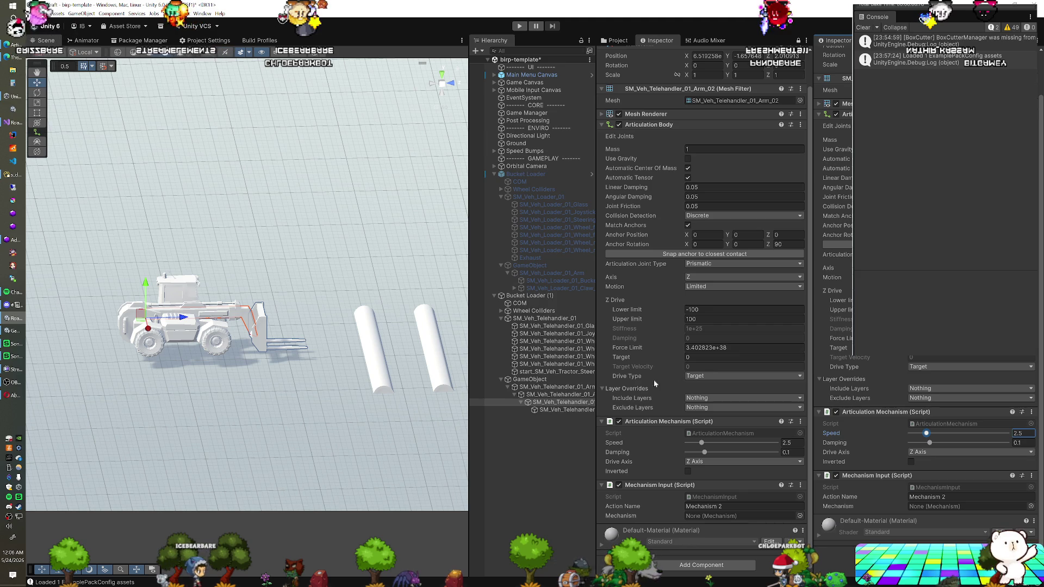
click(553, 411)
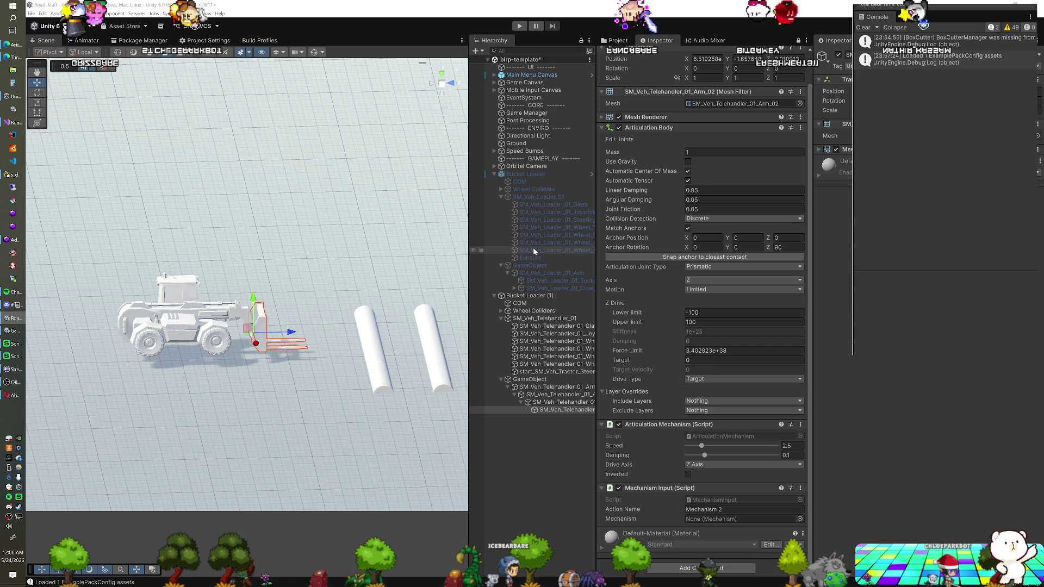
- Copy the Articulation Body component from SM_Veh_Loader_01_Bucket
click(537, 282)
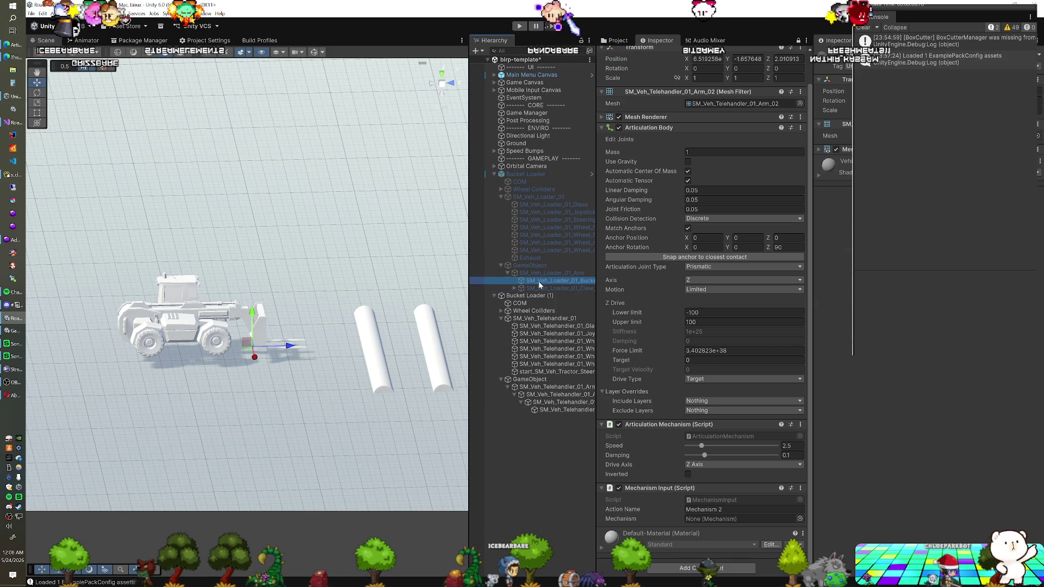
click(618, 40)
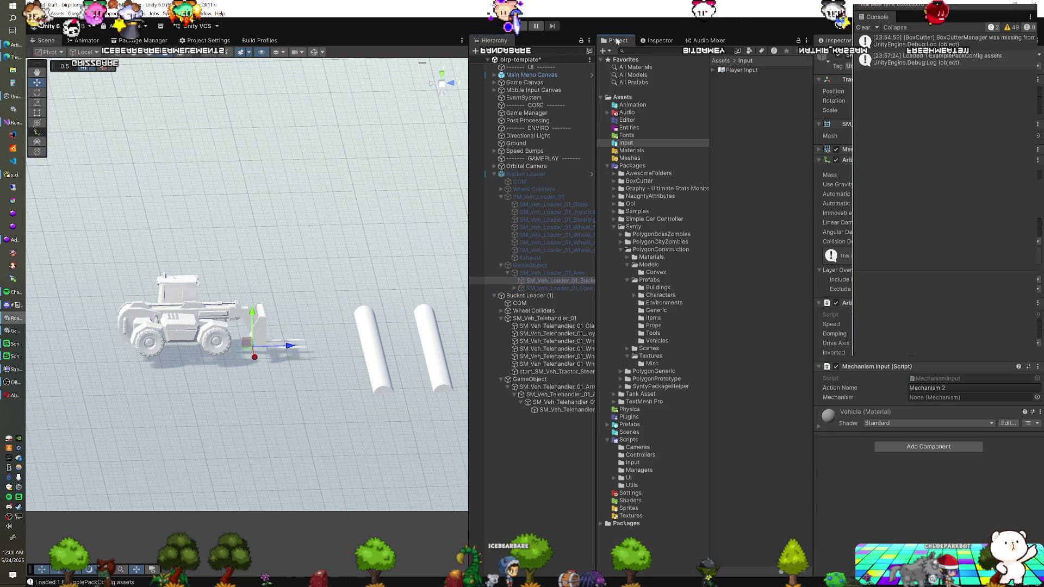
click(650, 41)
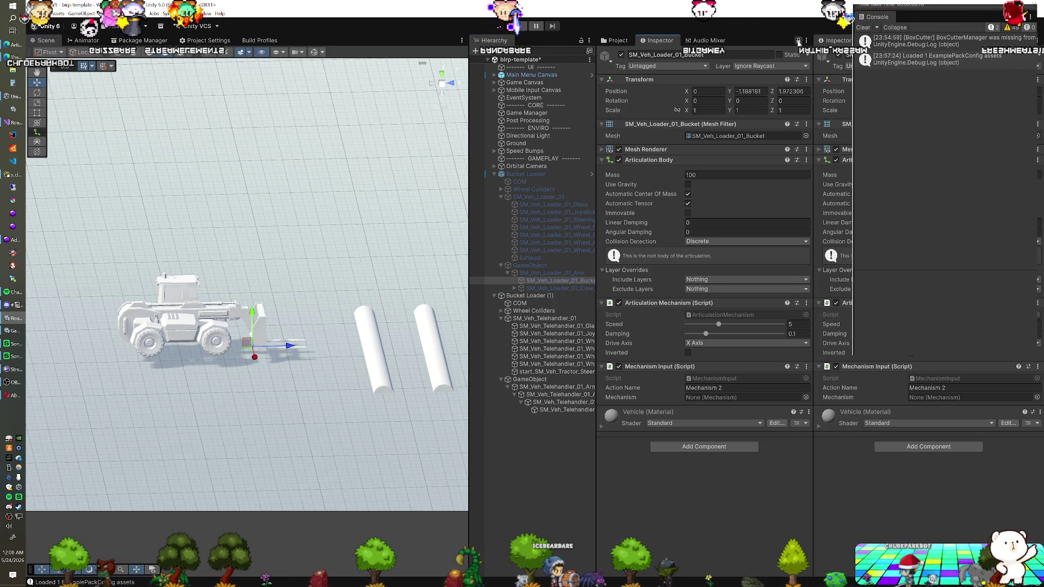
right_click(663, 159)
click(701, 219)
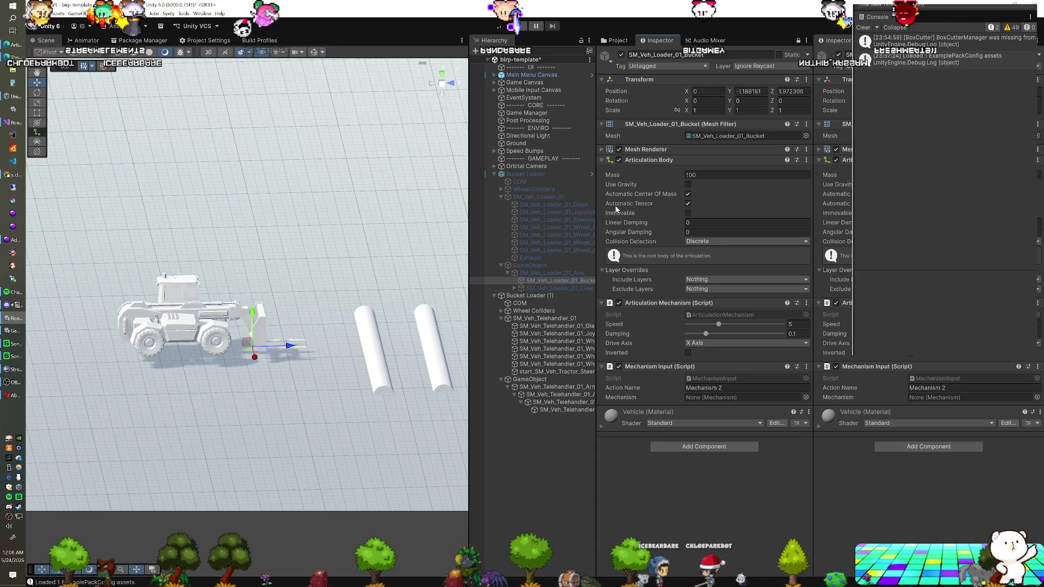
- Re-enable the original Bucket Loader and copy SM_Veh_Loader_01_Arm's Articulation Body
click(534, 175)
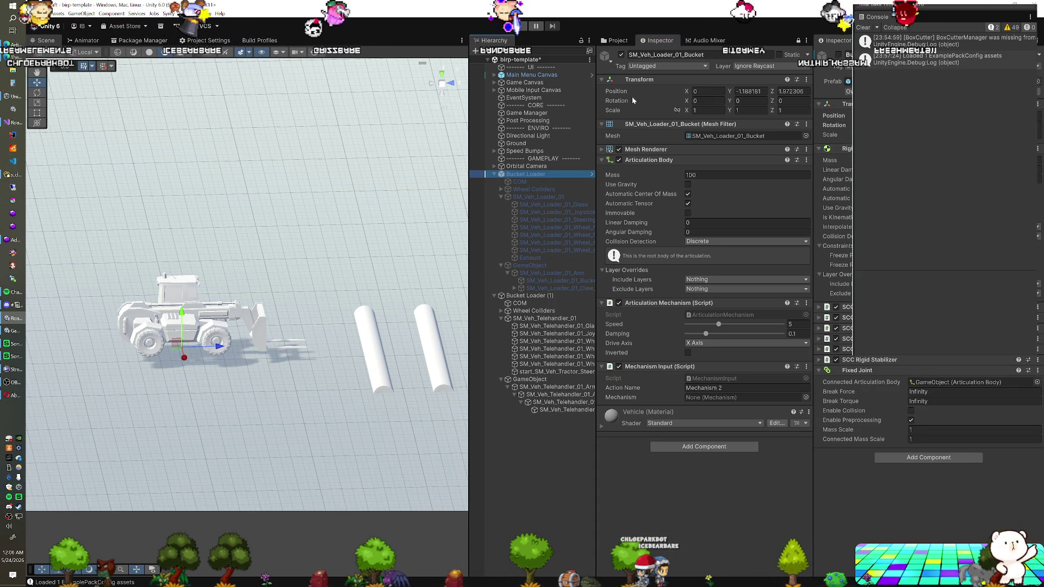
click(839, 56)
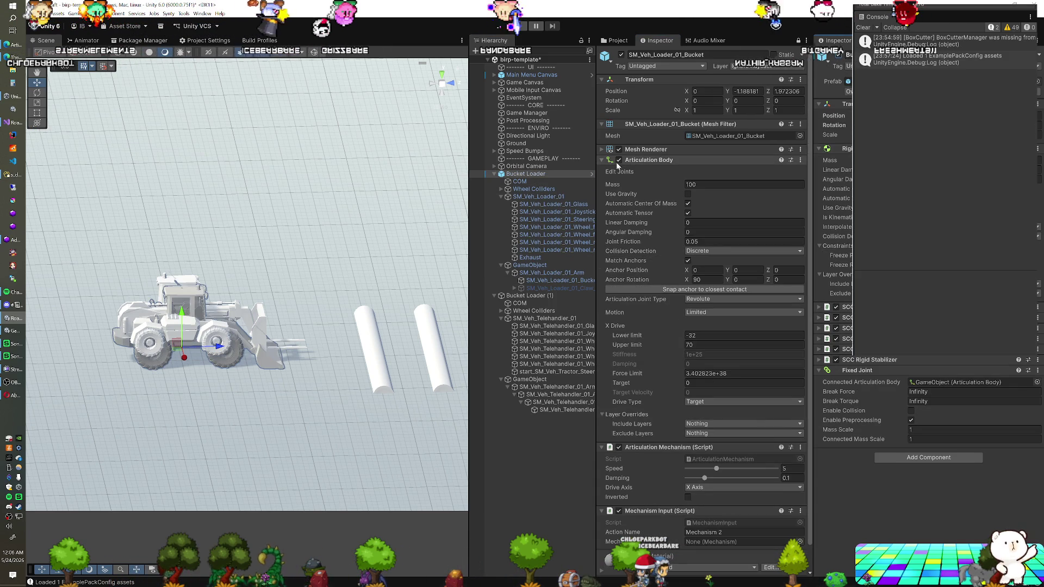
click(555, 273)
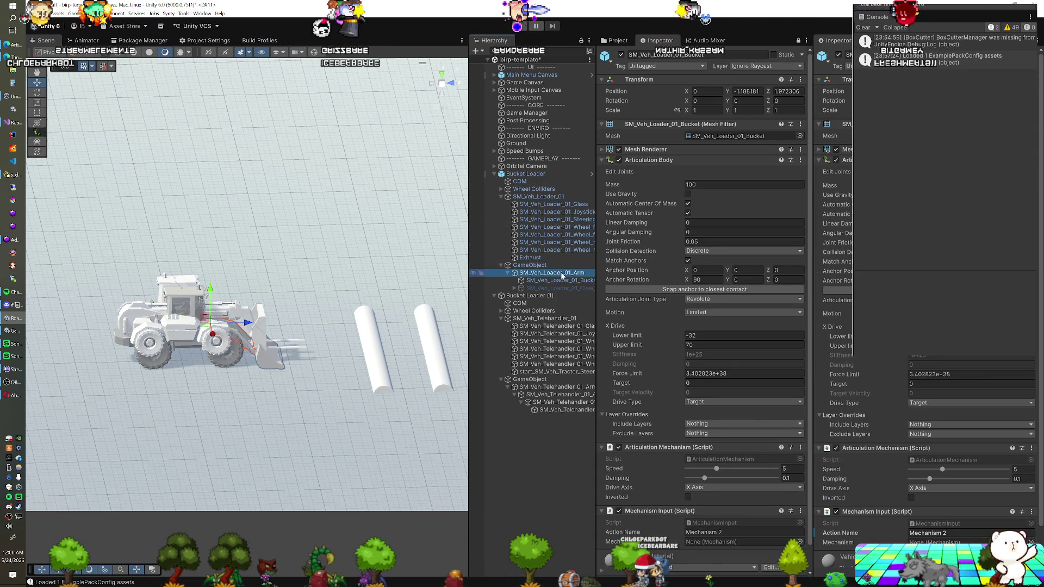
right_click(660, 164)
click(677, 177)
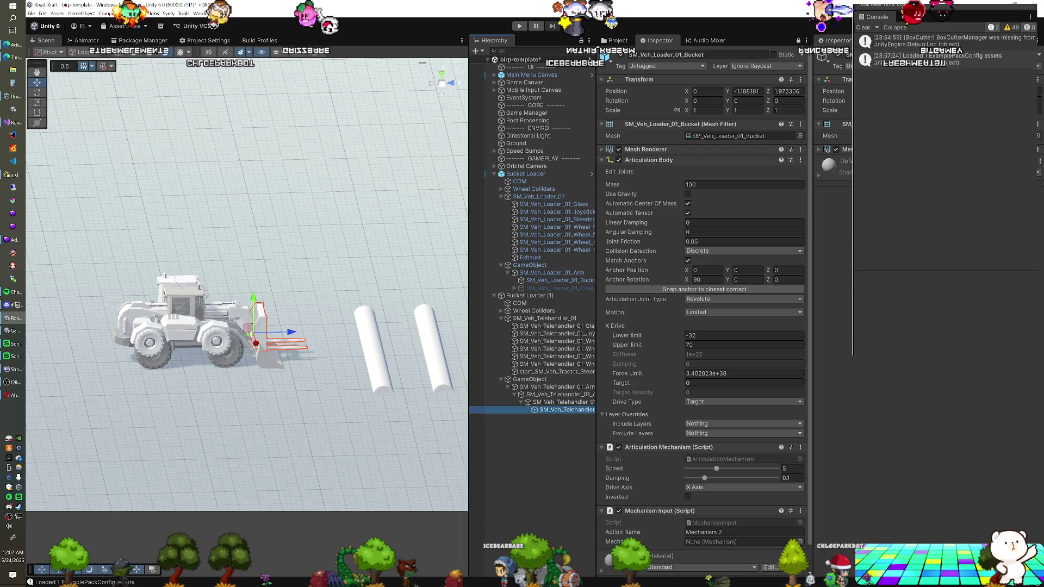
scroll(701, 326, down, 1)
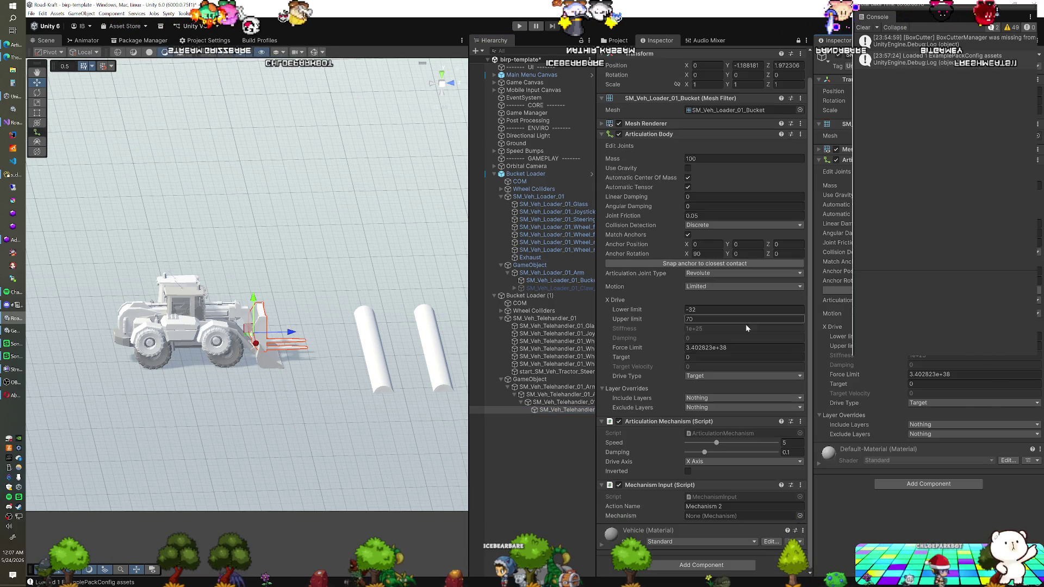
- Copy the bucket's Articulation Mechanism and paste it as new onto the telehandler boom piece
right_click(688, 424)
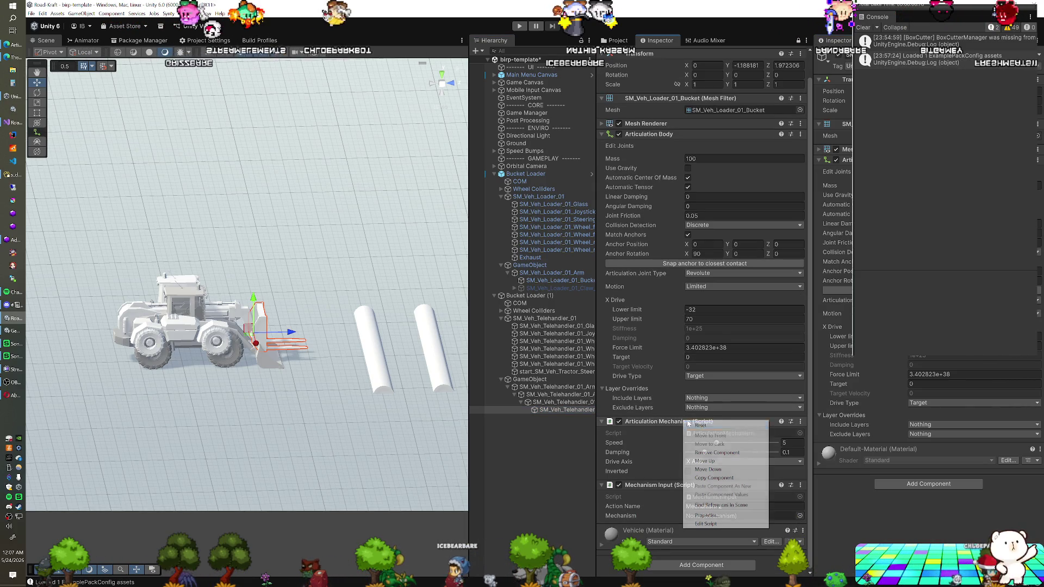
click(714, 477)
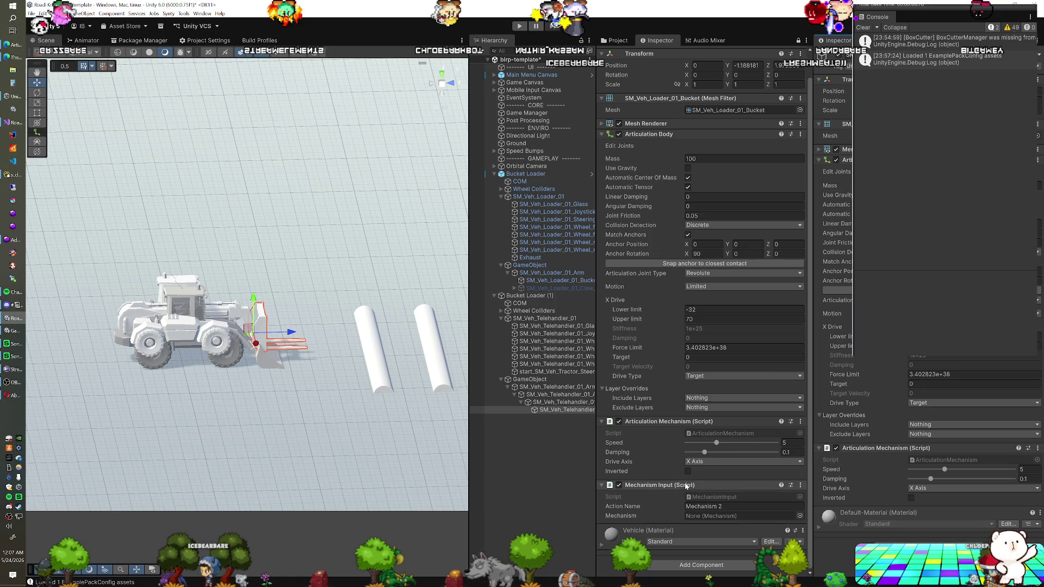
right_click(686, 422)
click(716, 433)
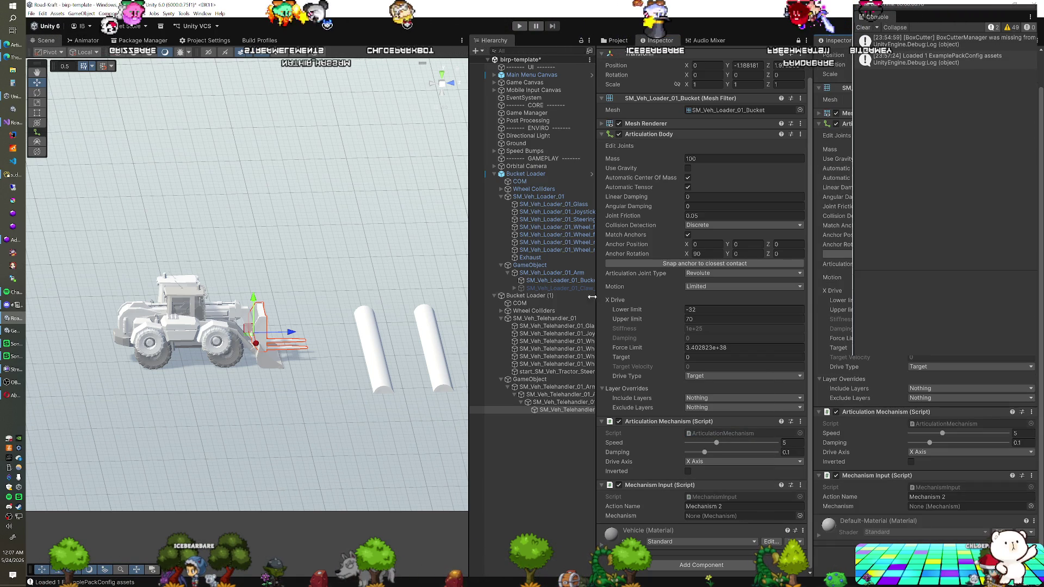
- Compare SM_Veh_Telehandler_01_Arm's joint settings with its child, framing the boom in the view
click(565, 387)
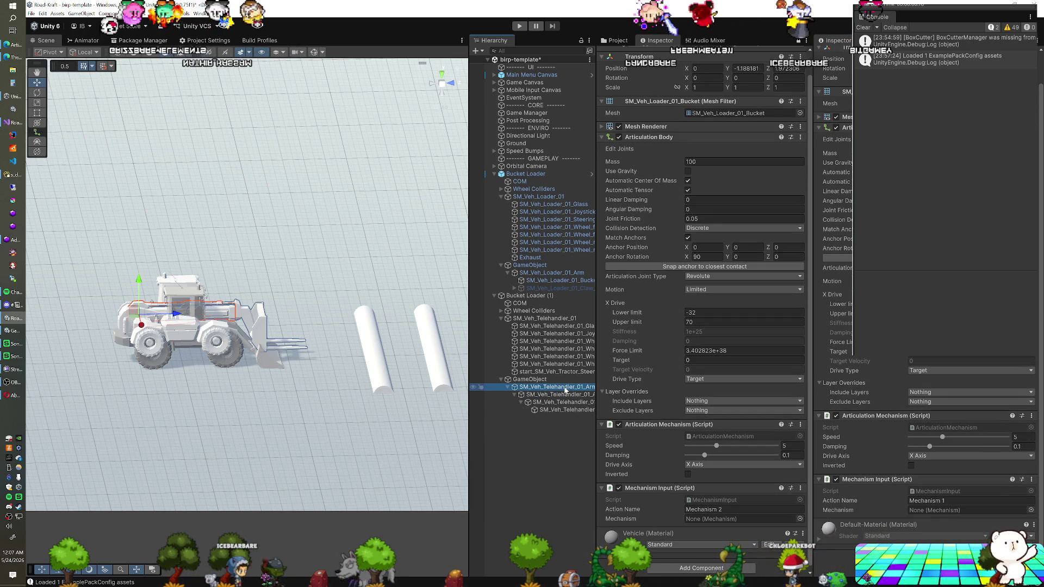
click(564, 395)
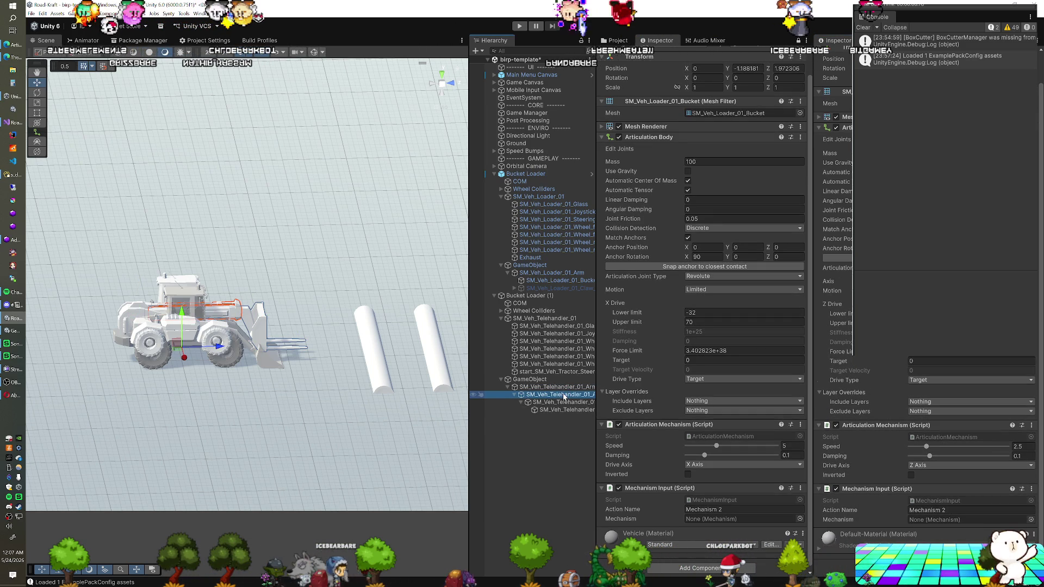
key(Up)
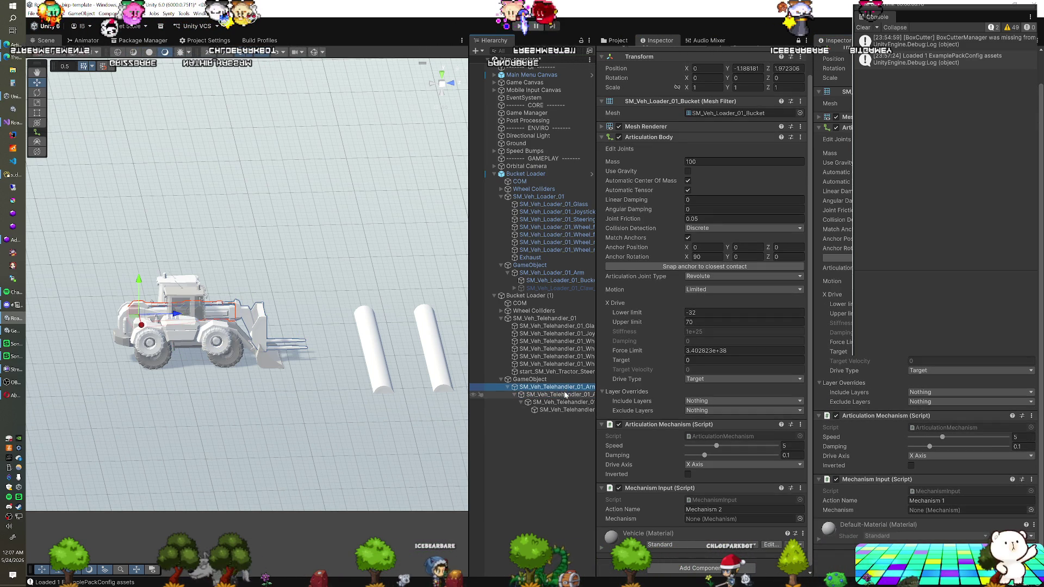
double_click(565, 395)
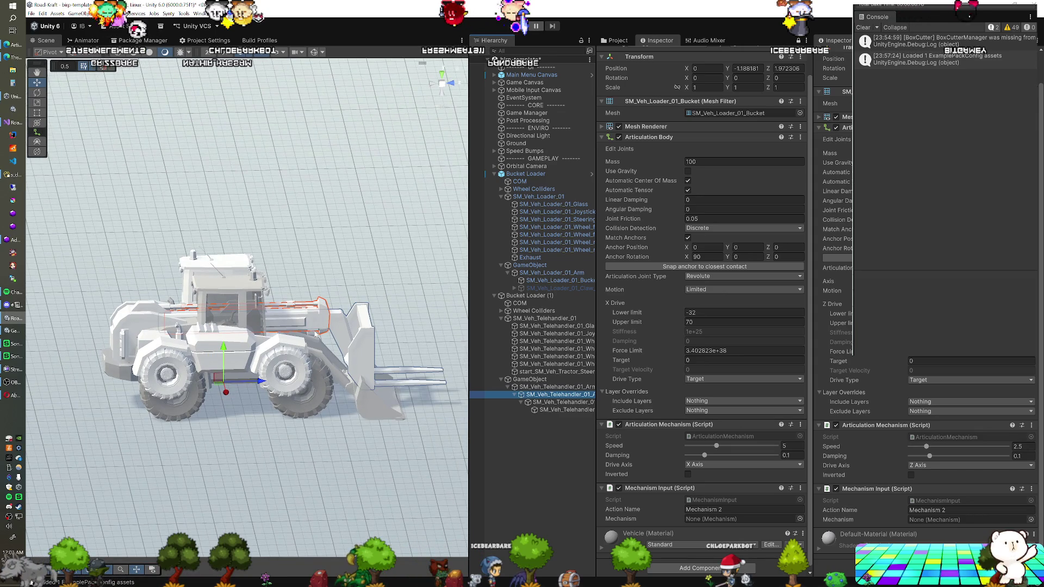
mouse_move(295, 344)
mouse_down()
mouse_move(253, 349)
mouse_move(245, 338)
mouse_move(293, 324)
mouse_up()
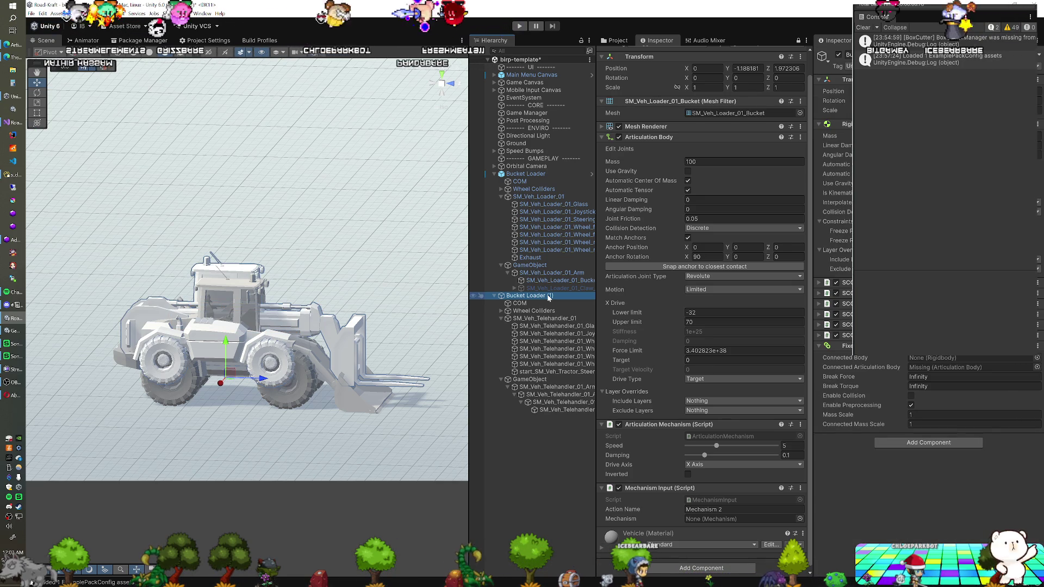
- Link Bucket Loader (1)'s Fixed Joint to GameObject's articulation body, then deactivate the original Bucket Loader
click(534, 176)
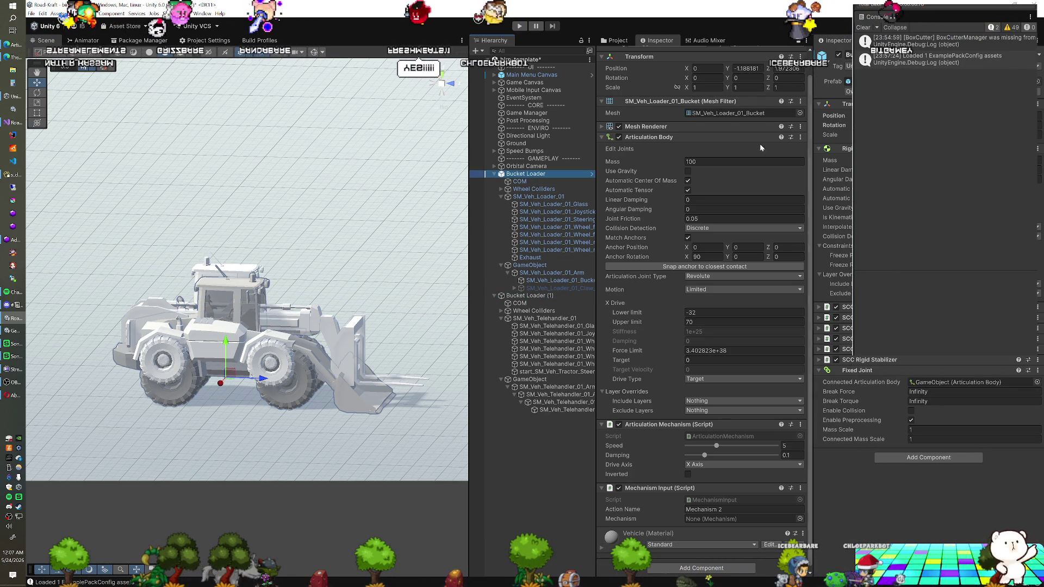
click(528, 296)
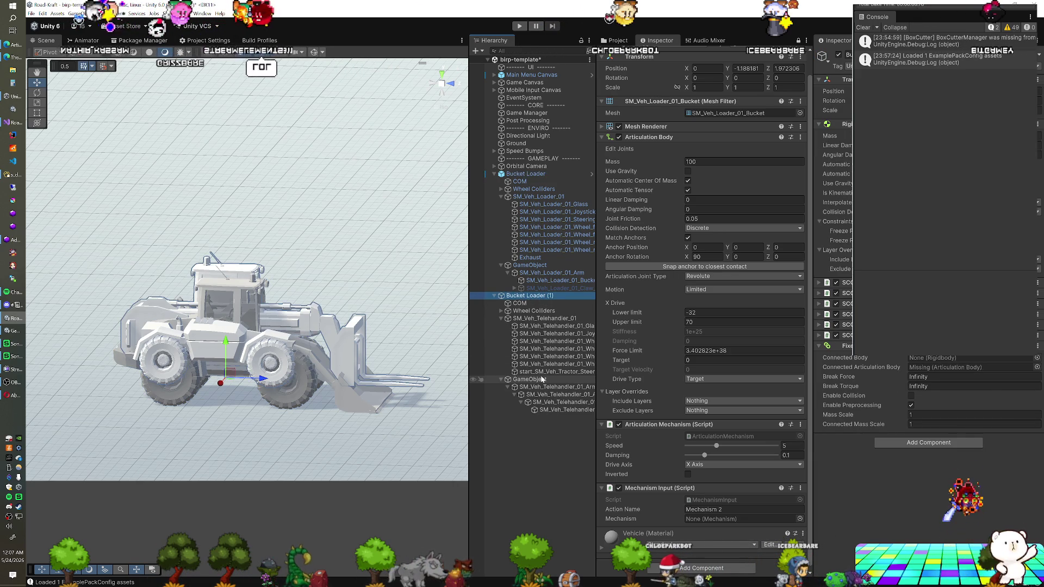
click(946, 360)
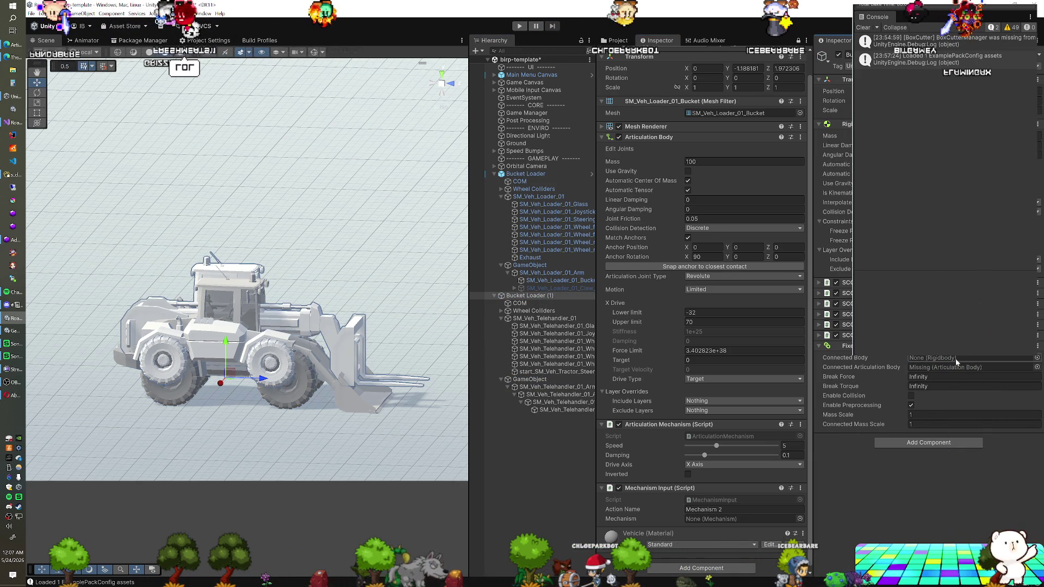
drag(932, 376, 957, 368)
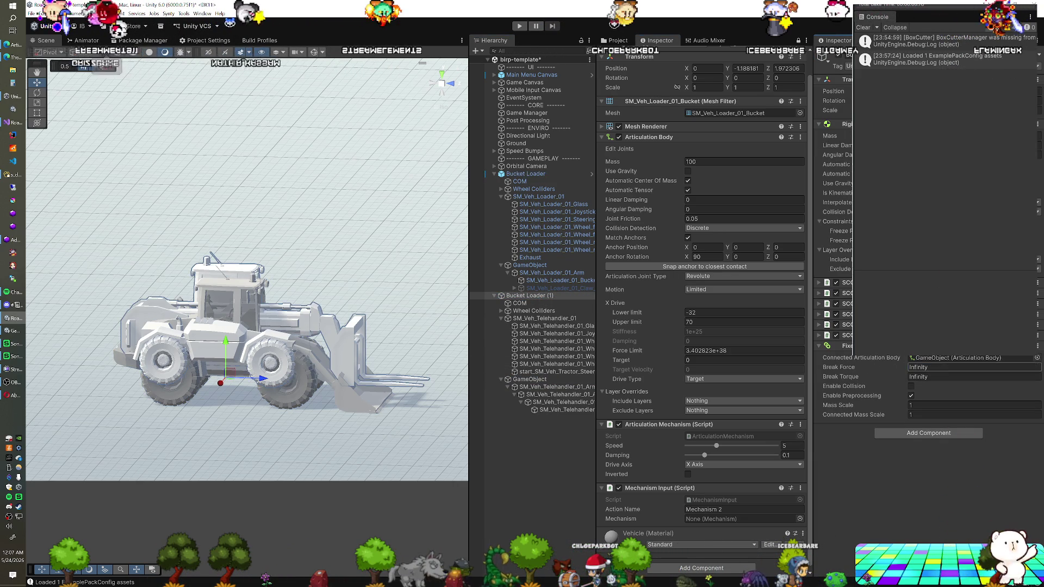
click(526, 174)
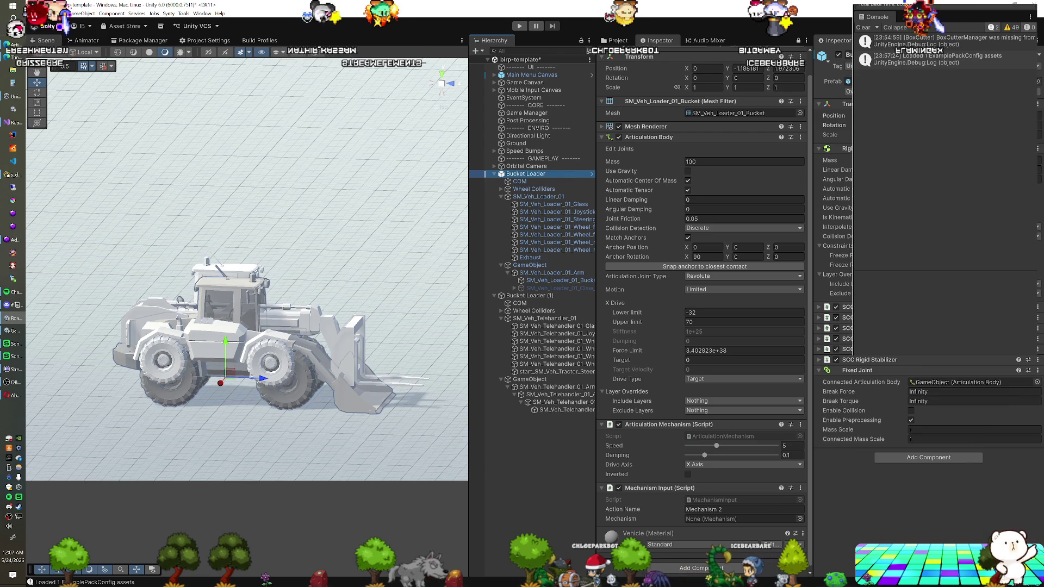
click(839, 55)
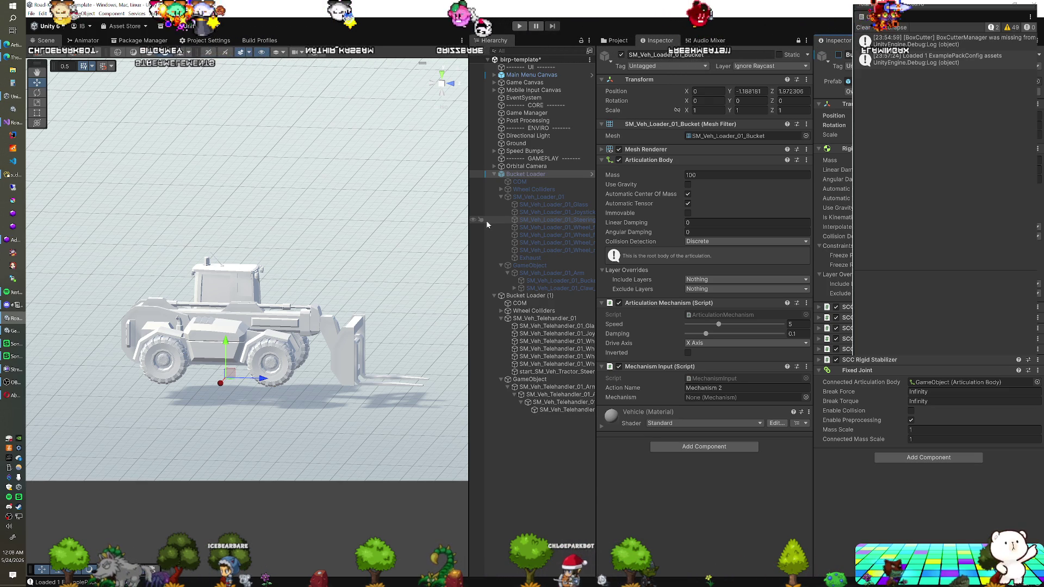
- From a top view, nudge Bucket Loader (1)'s left wheel colliders slightly along X
click(552, 297)
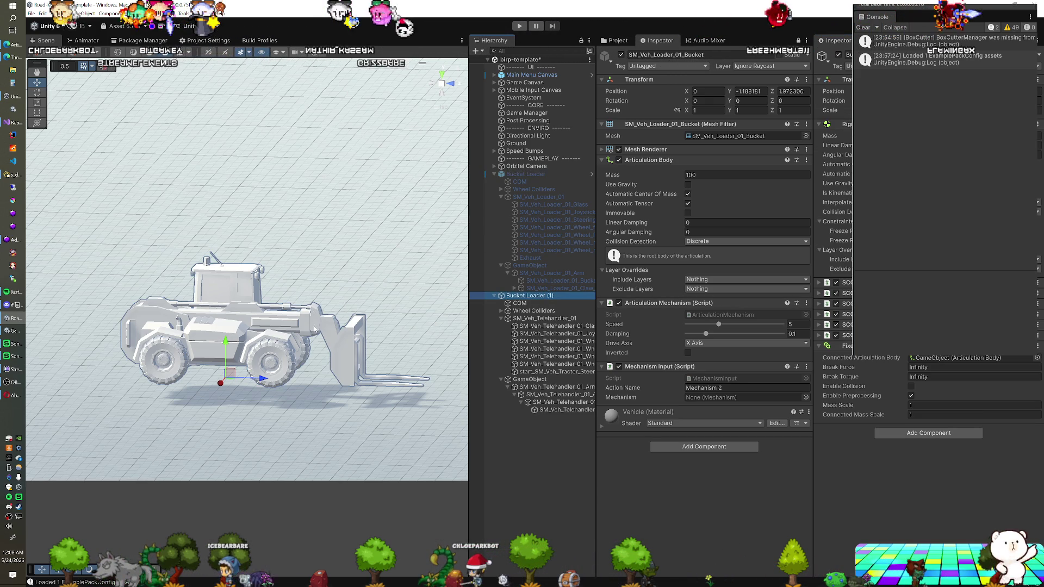
click(449, 82)
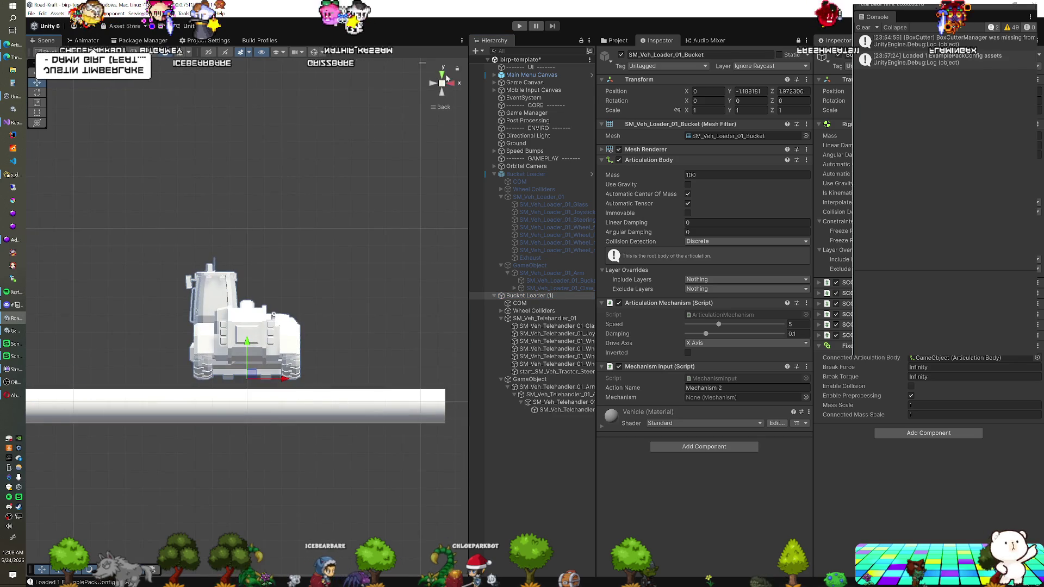
click(442, 83)
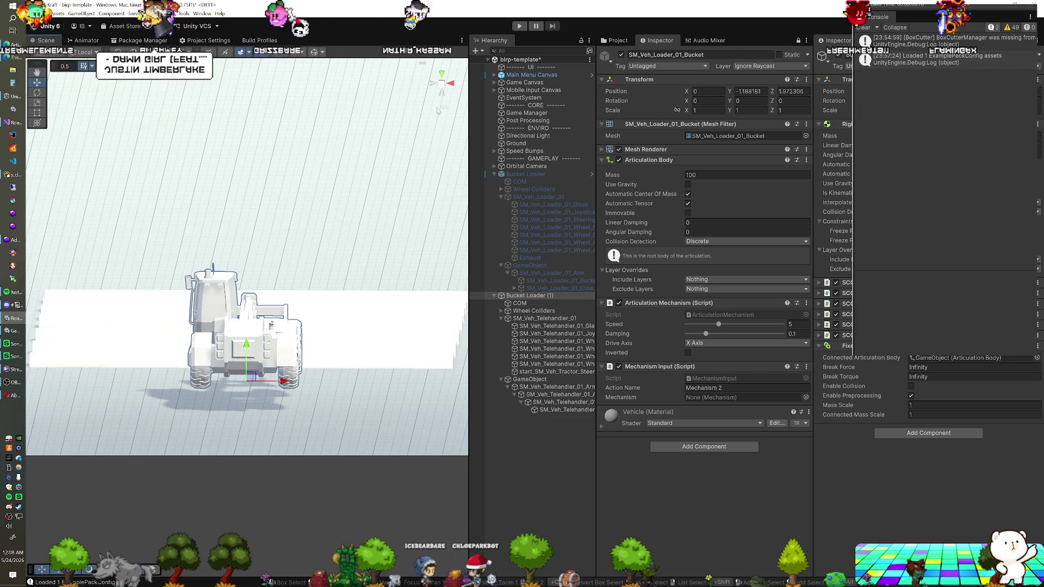
click(442, 74)
scroll(309, 232, up, 5)
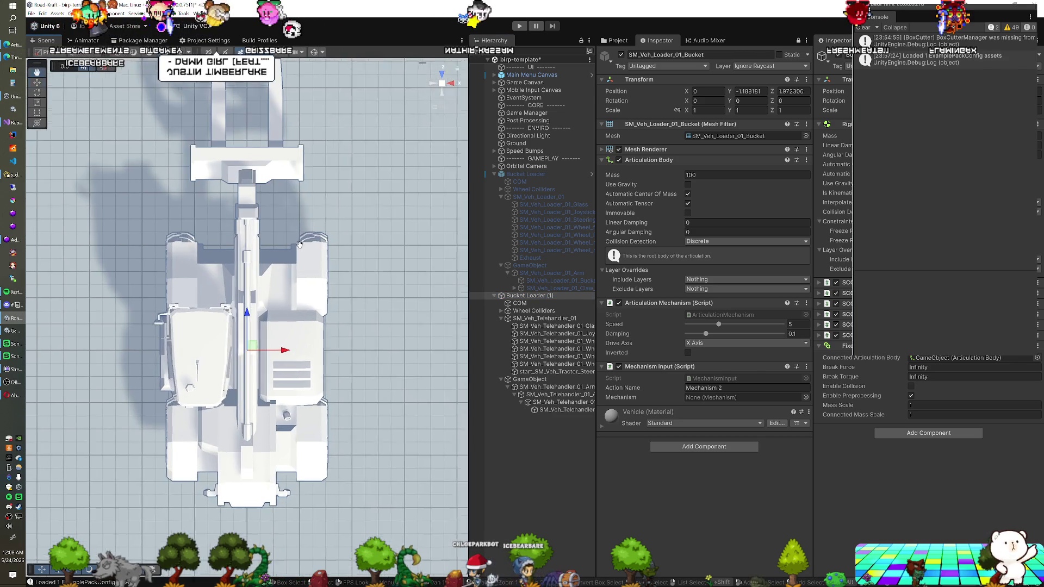
scroll(310, 232, up, 2)
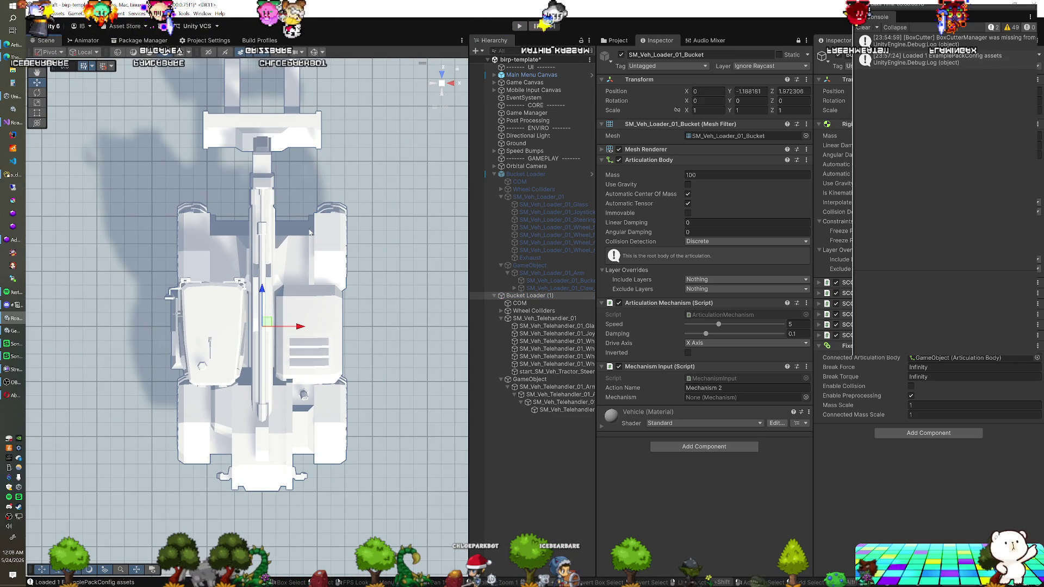
click(501, 311)
click(530, 318)
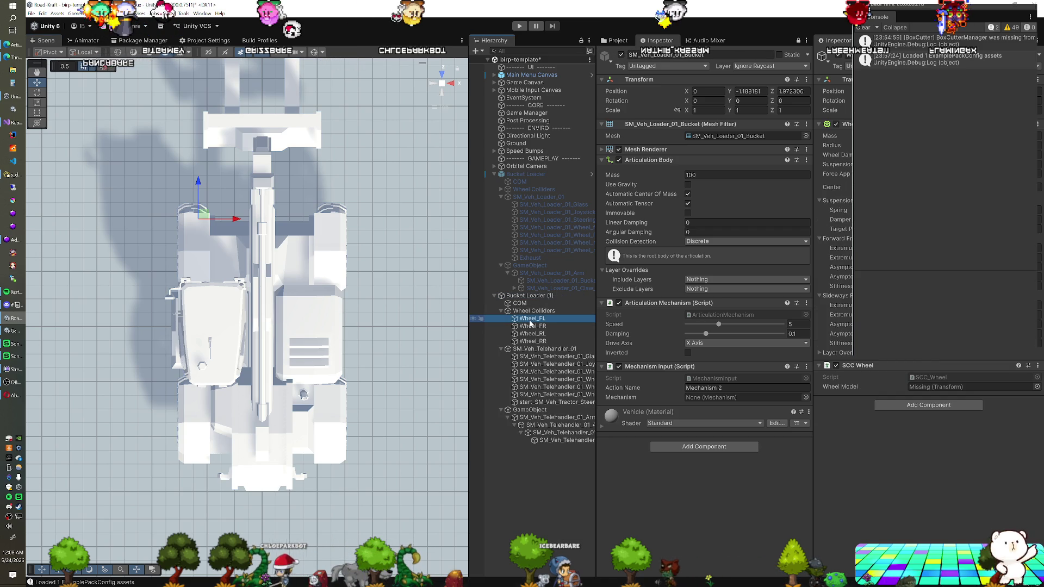
click(314, 53)
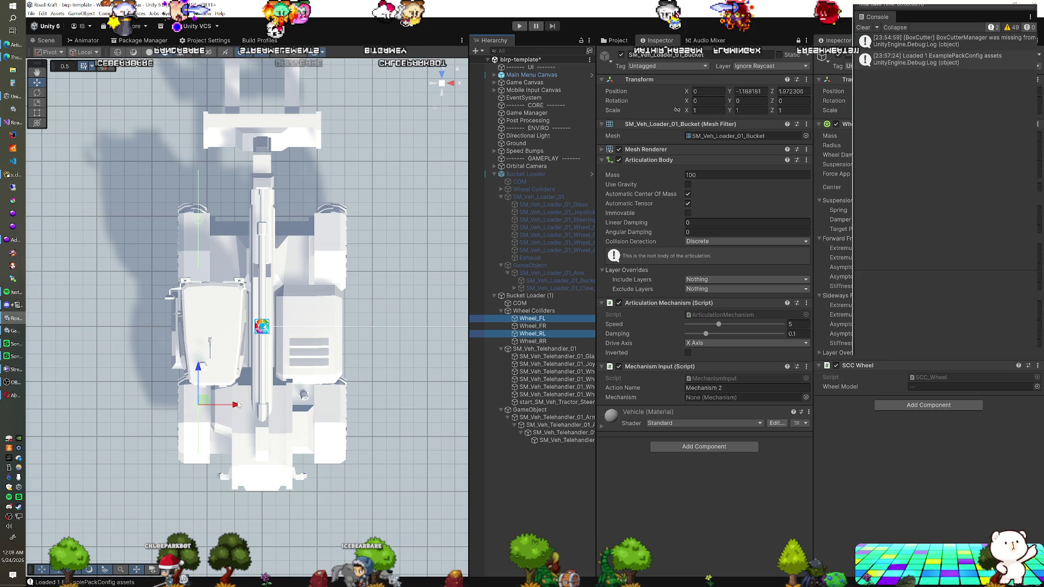
drag(236, 406, 231, 406)
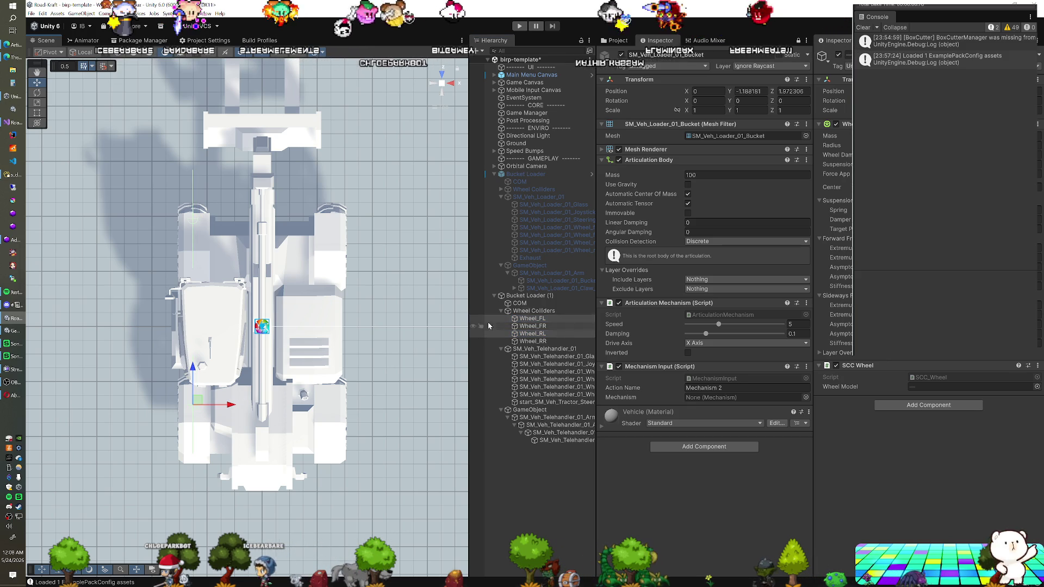
click(531, 351)
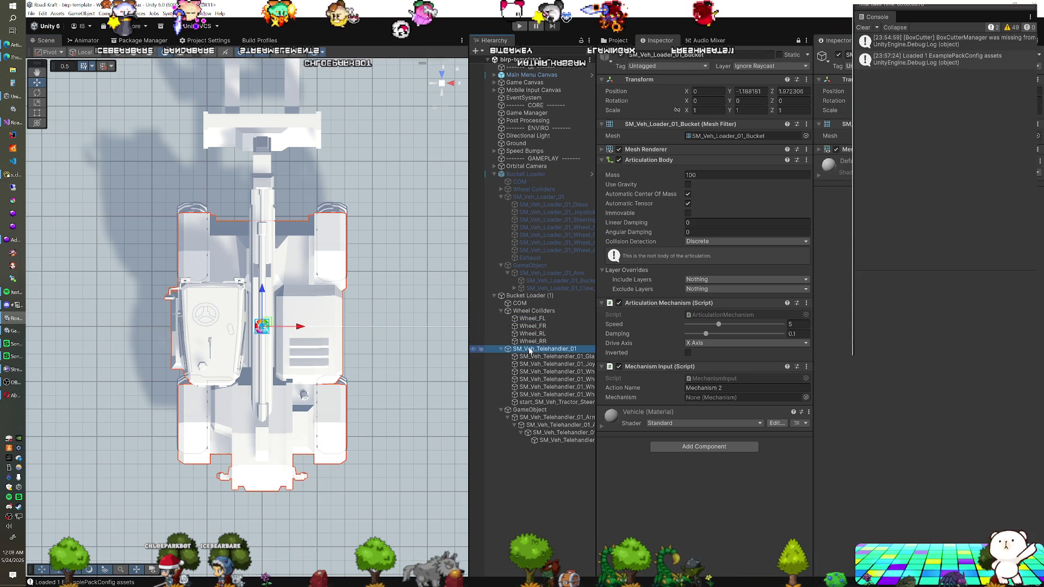
- In Right view, move SM_Veh_Telehandler_01 and its boom GameObject along Z, then return to orthographic Top view
click(451, 83)
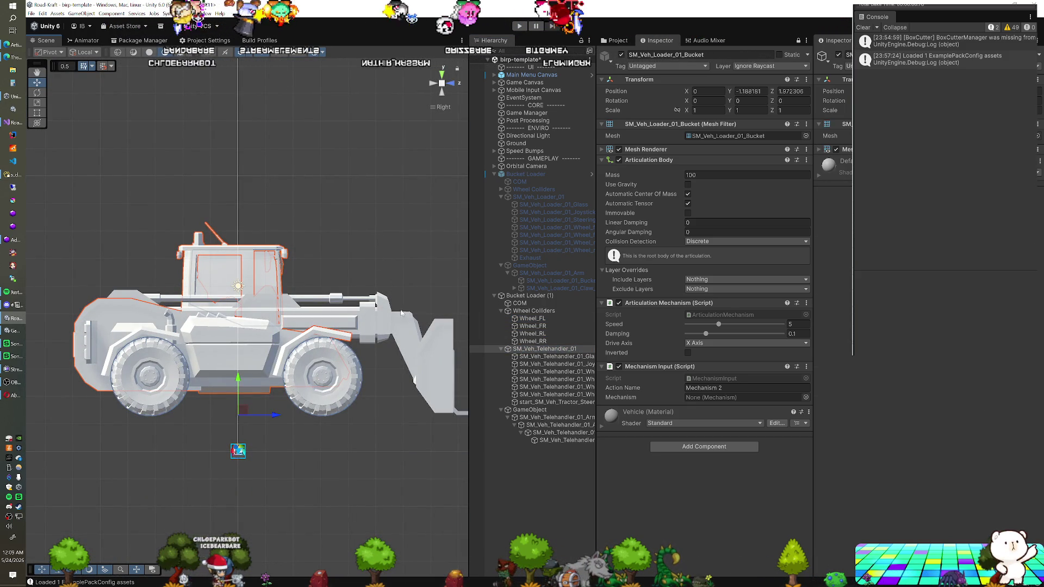
click(520, 303)
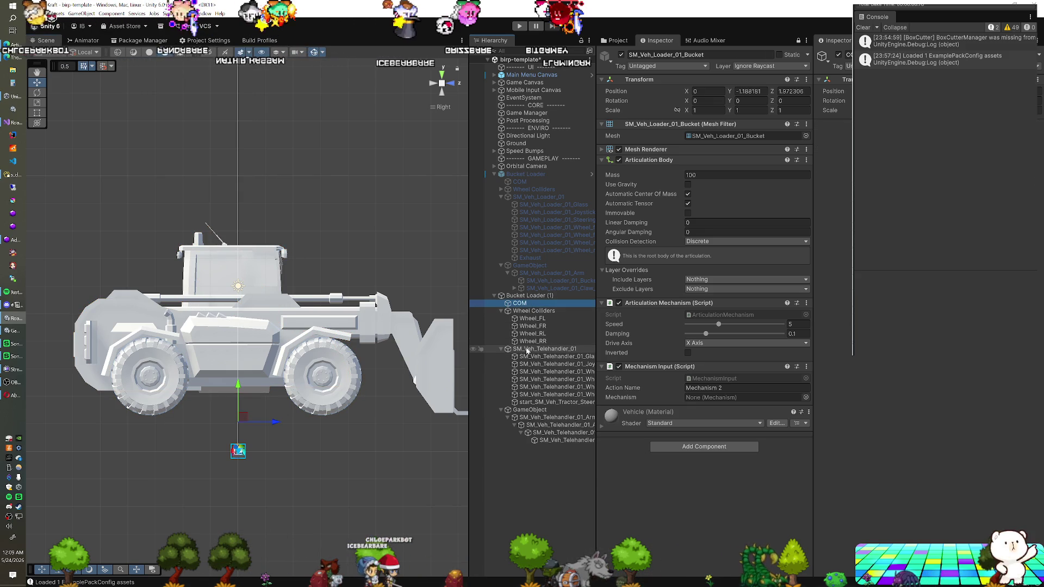
ctrl+click(519, 410)
drag(275, 416, 295, 419)
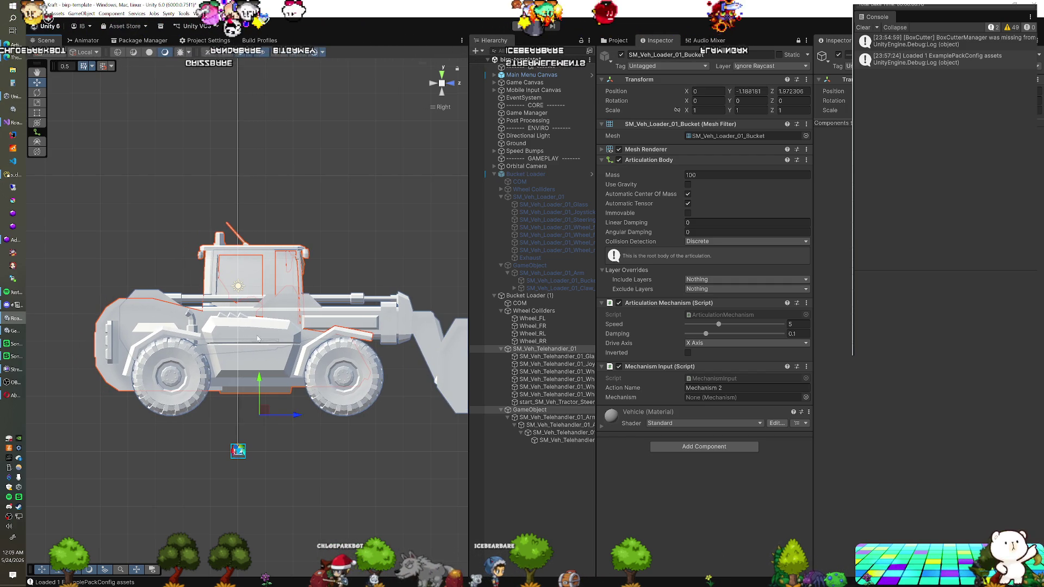
drag(234, 309, 306, 391)
click(520, 303)
mouse_move(304, 326)
mouse_down()
mouse_move(260, 327)
mouse_move(263, 292)
mouse_up()
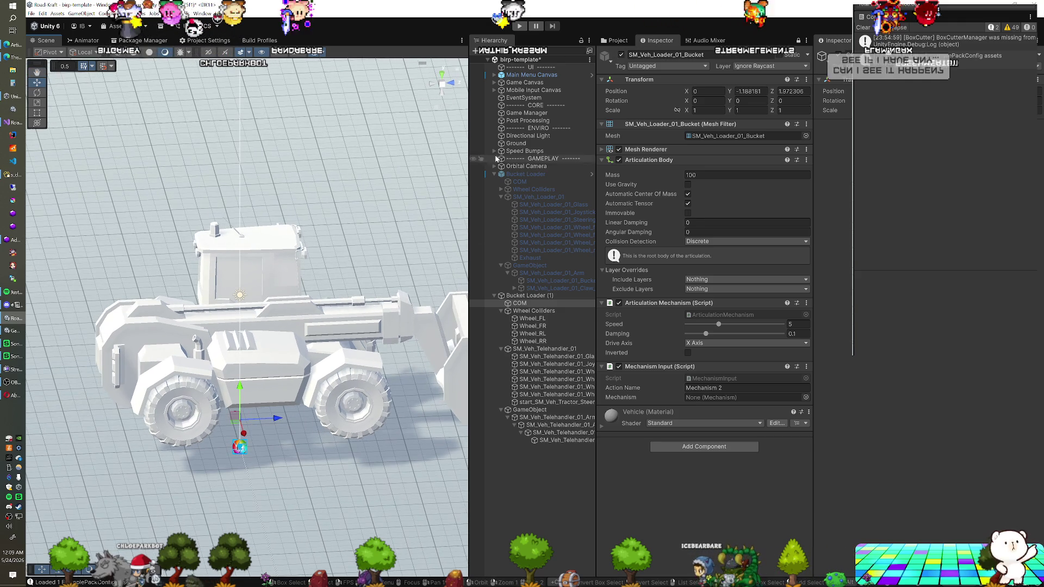
click(441, 78)
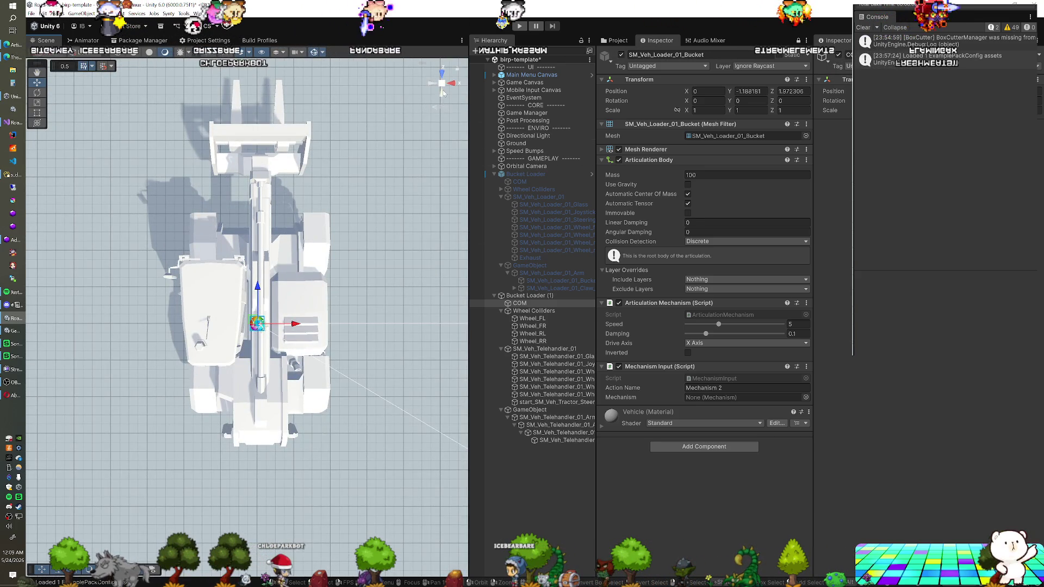
click(442, 84)
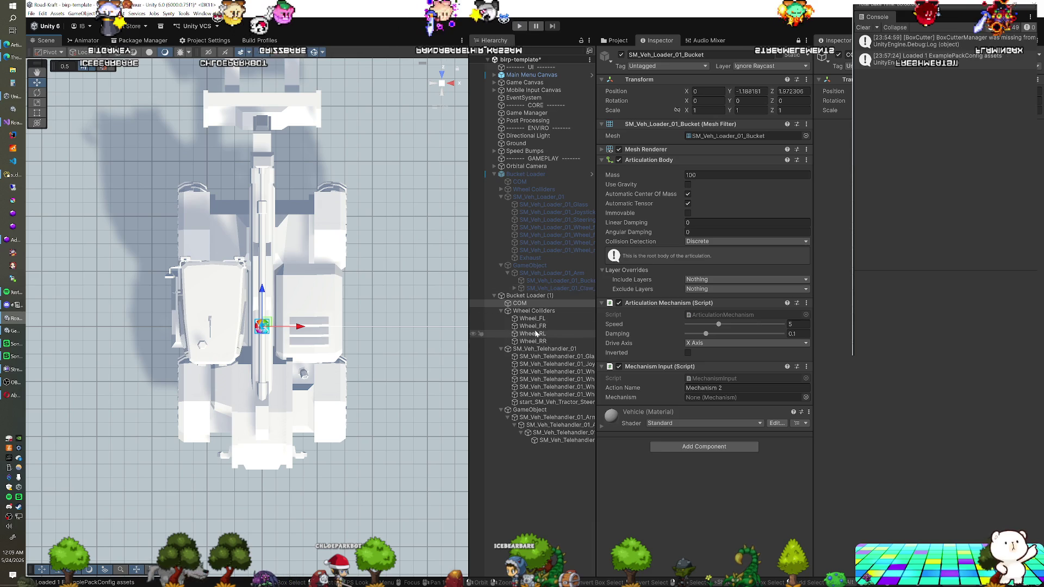
- Shift Wheel_FL and Wheel_RL slightly outward along X, then select Wheel_FR and Wheel_RR
click(533, 318)
ctrl+click(536, 333)
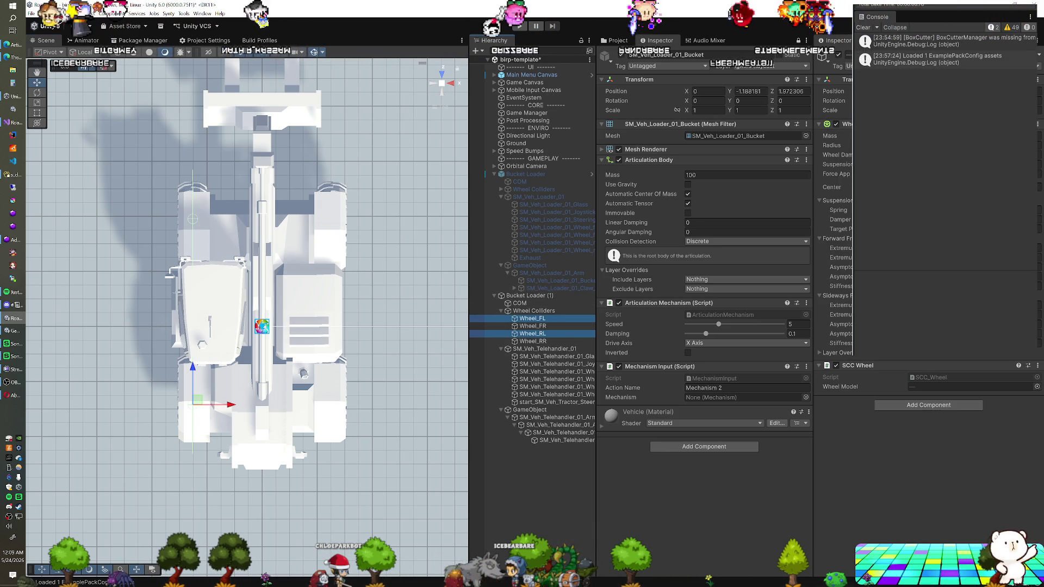
click(547, 326)
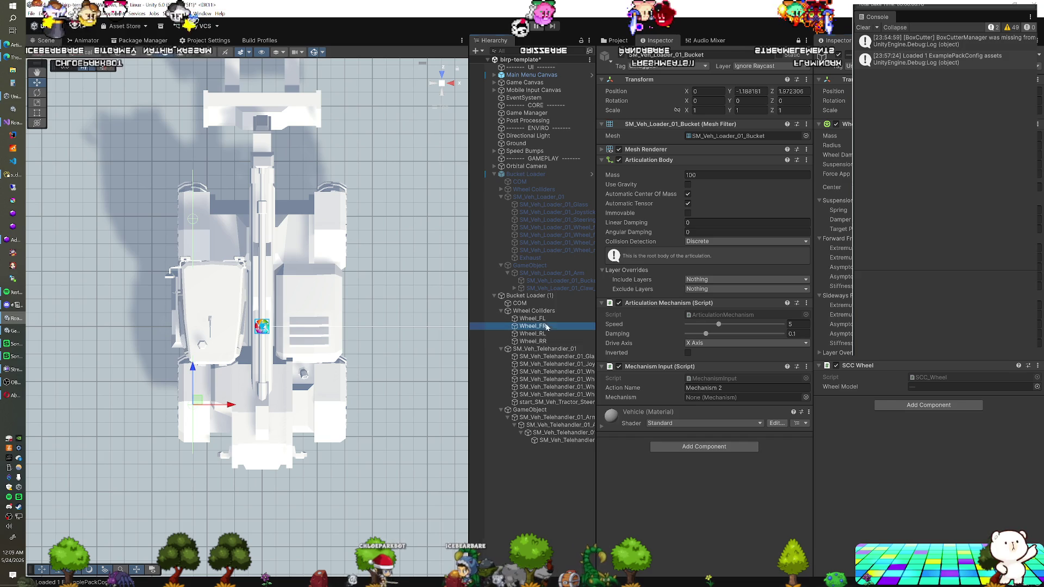
ctrl+click(533, 341)
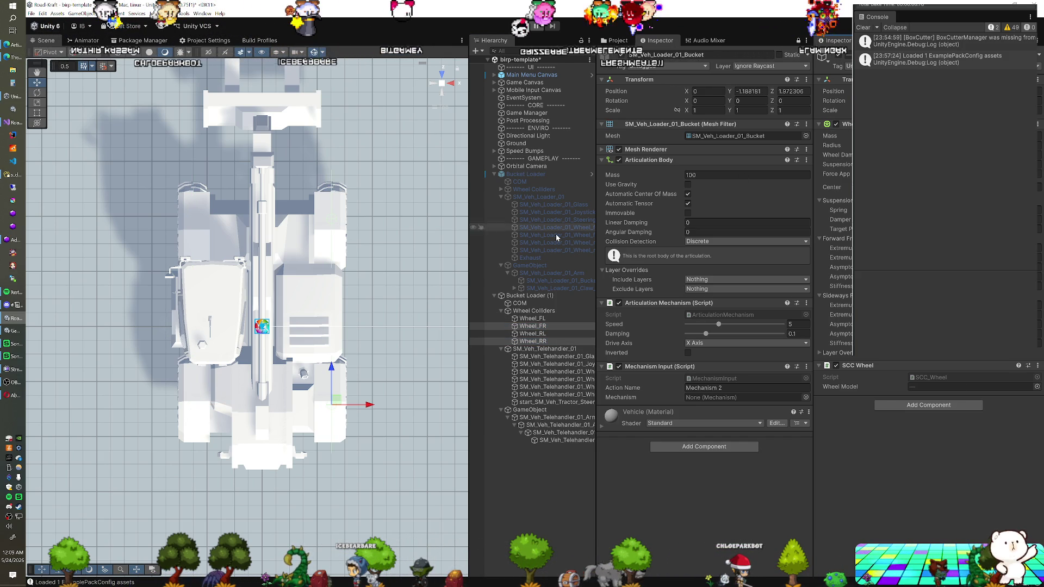
click(533, 319)
ctrl+click(534, 334)
drag(231, 408, 229, 407)
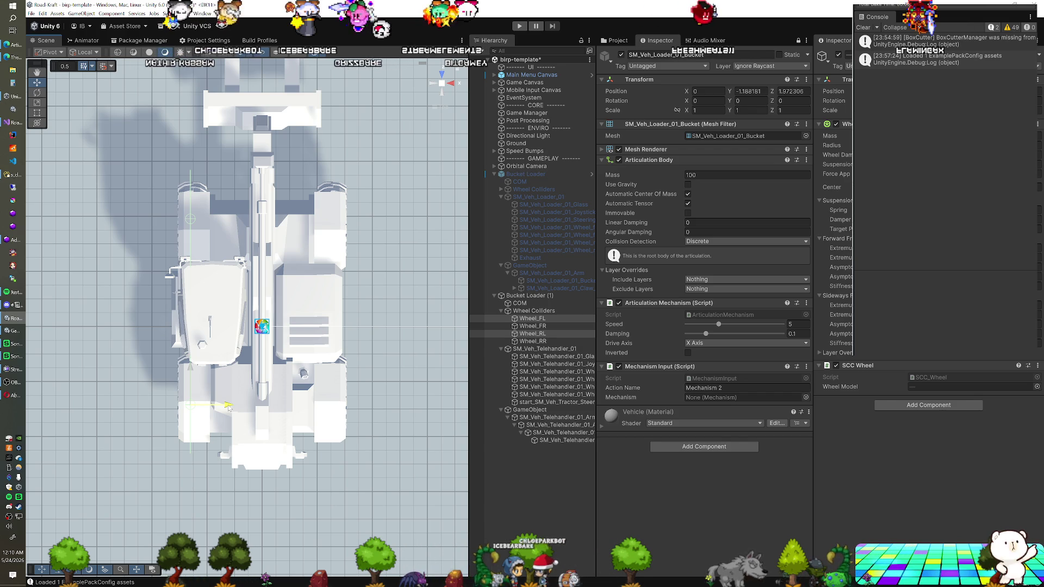
click(533, 327)
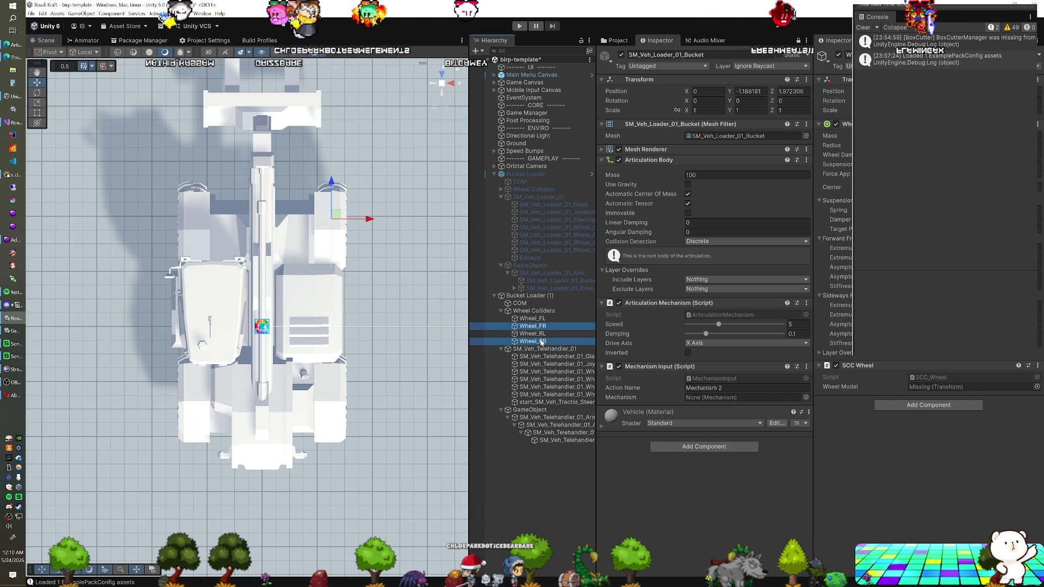
ctrl+click(541, 341)
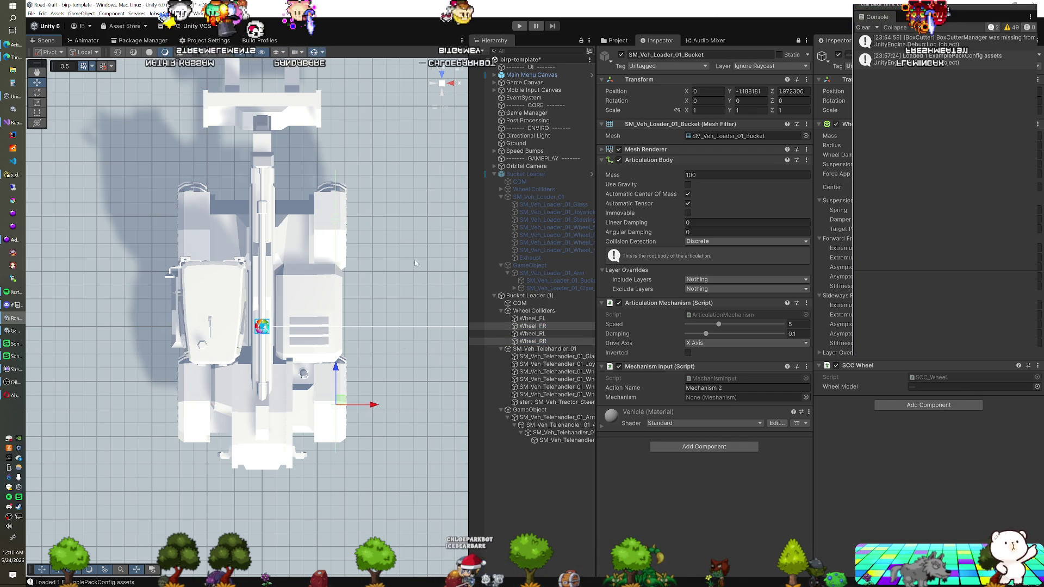
- In Right view, select Wheel_FL and Wheel_FR and raise them onto the telehandler's front wheels
click(452, 86)
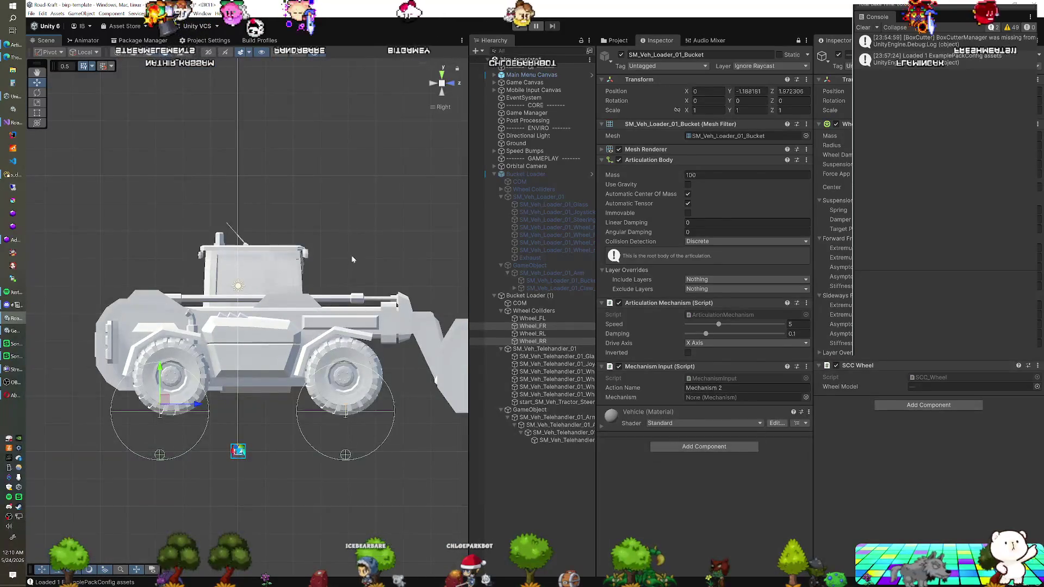
click(532, 319)
shift+click(533, 341)
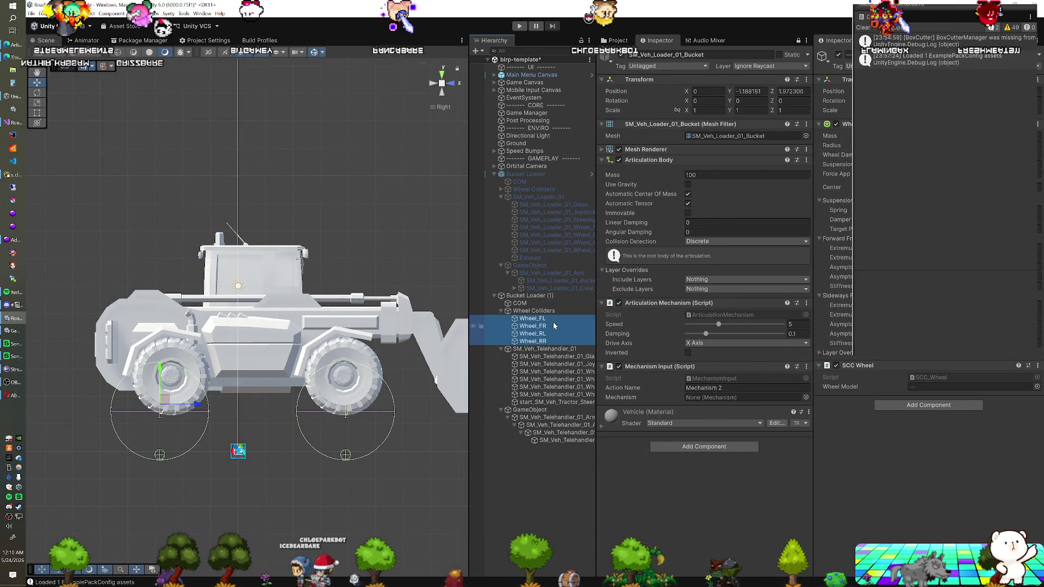
click(541, 319)
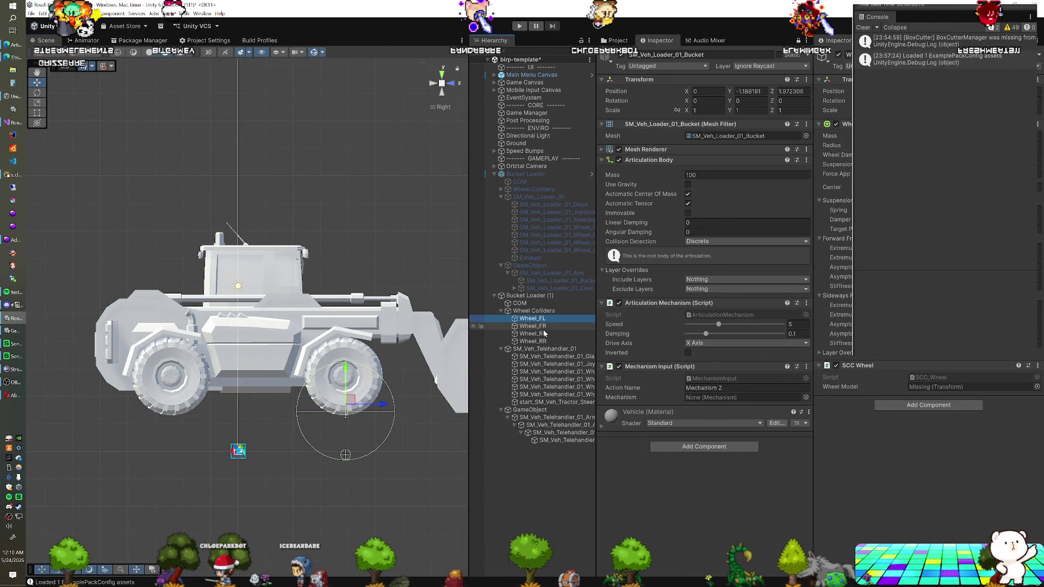
ctrl+click(541, 334)
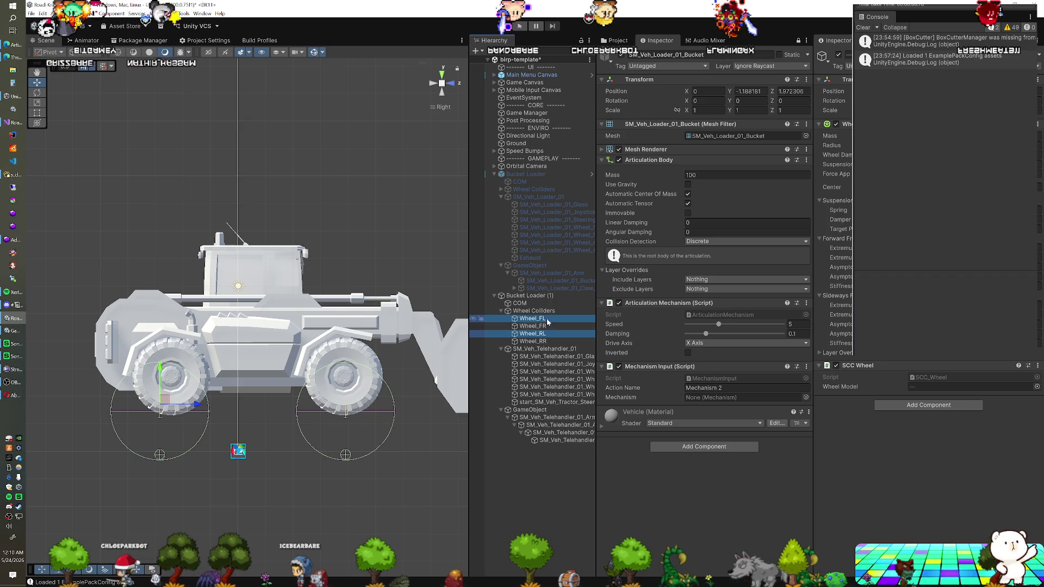
ctrl+click(542, 319)
click(541, 326)
ctrl+click(541, 319)
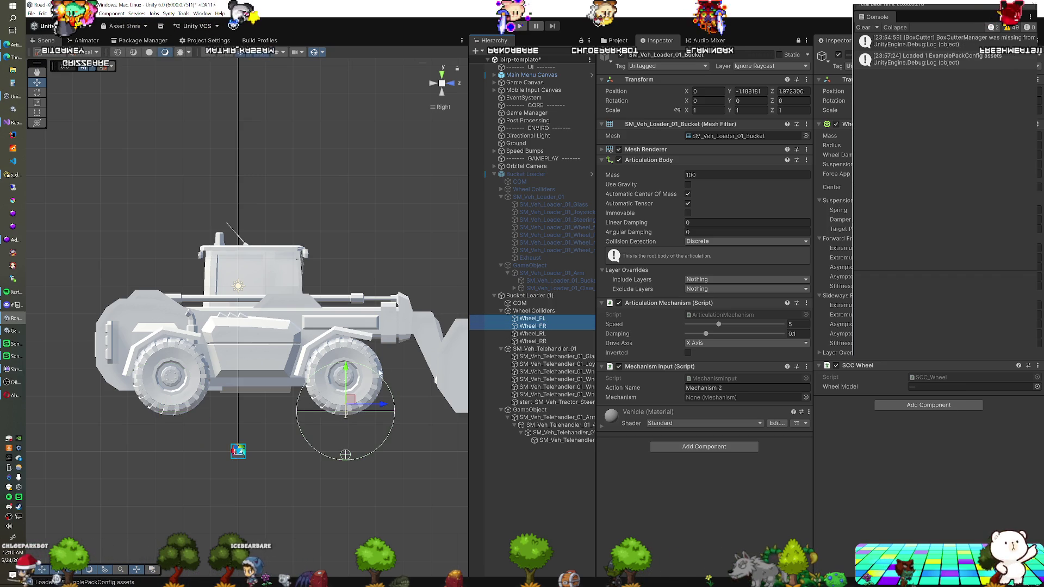
scroll(346, 413, up, 5)
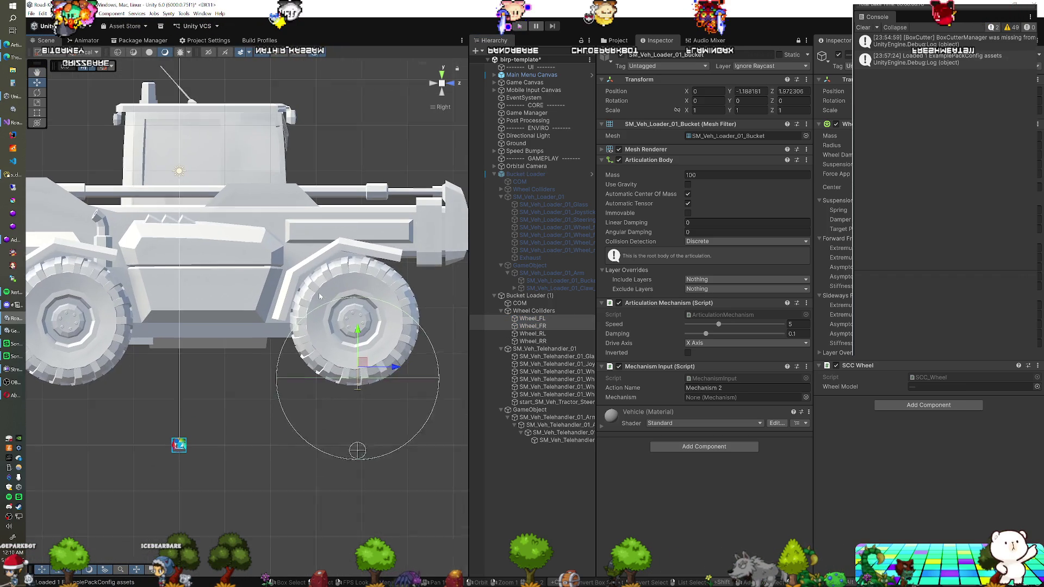
drag(366, 362, 368, 322)
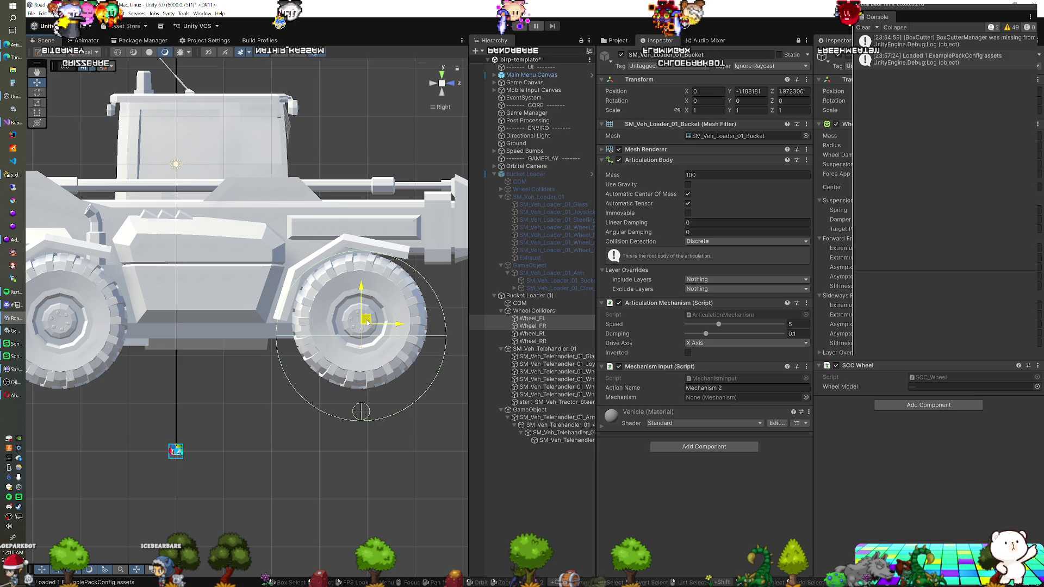
drag(368, 323, 367, 323)
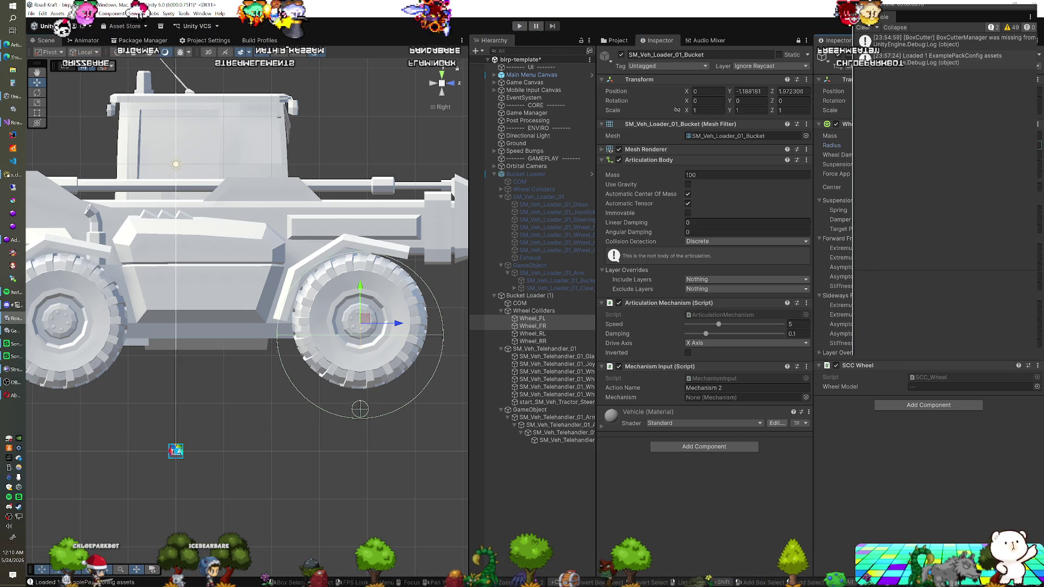
- Reduce the front wheel colliders' radius and raise them slightly further
drag(832, 146, 818, 145)
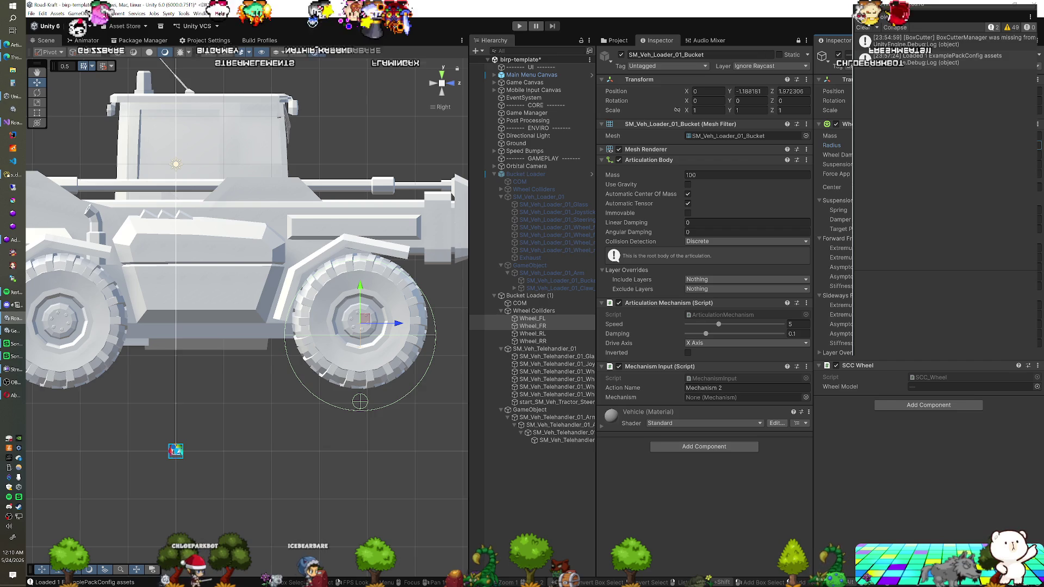
scroll(233, 279, down, 3)
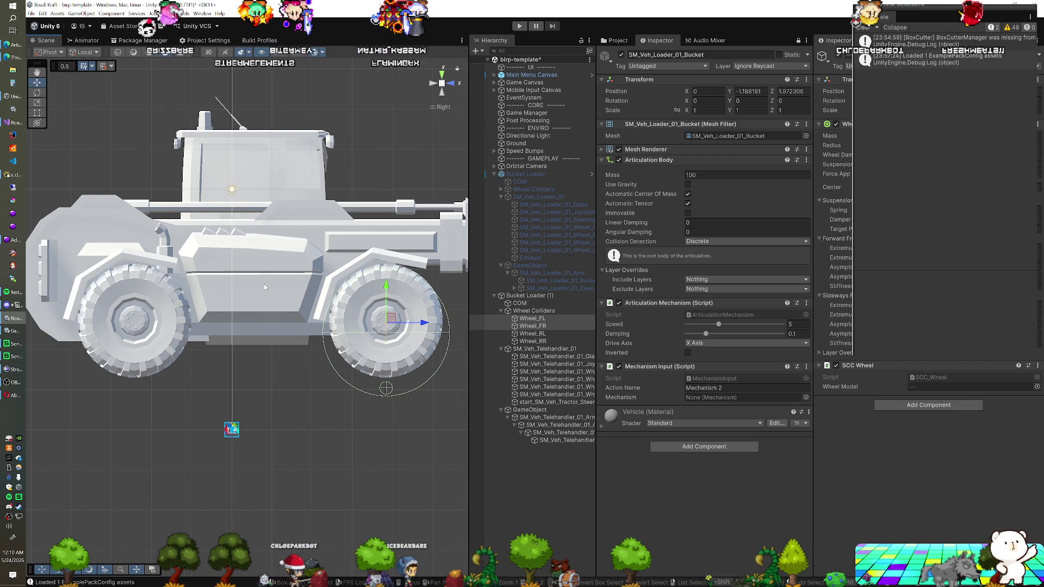
drag(386, 280, 386, 275)
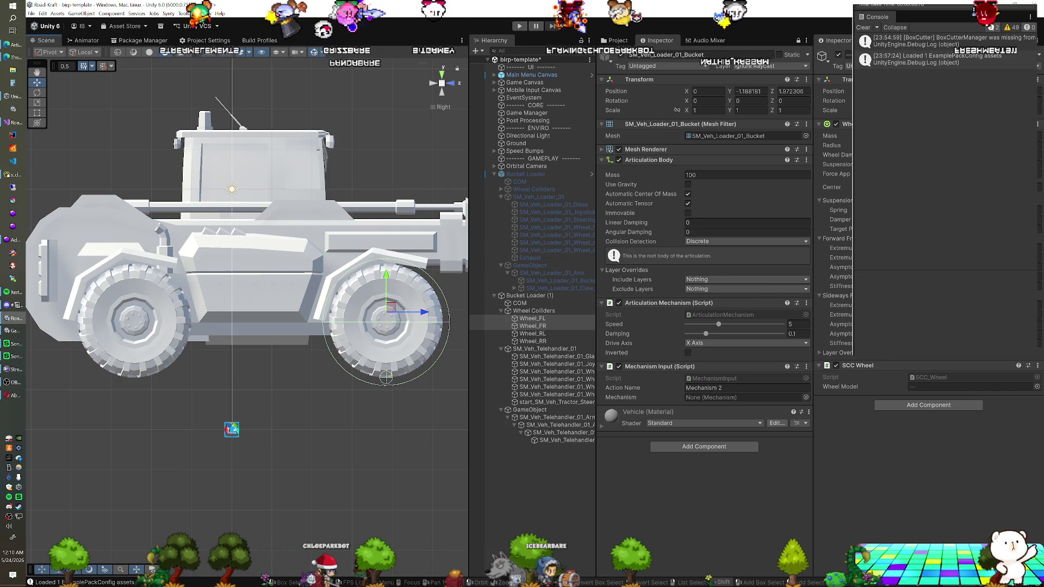
click(548, 327)
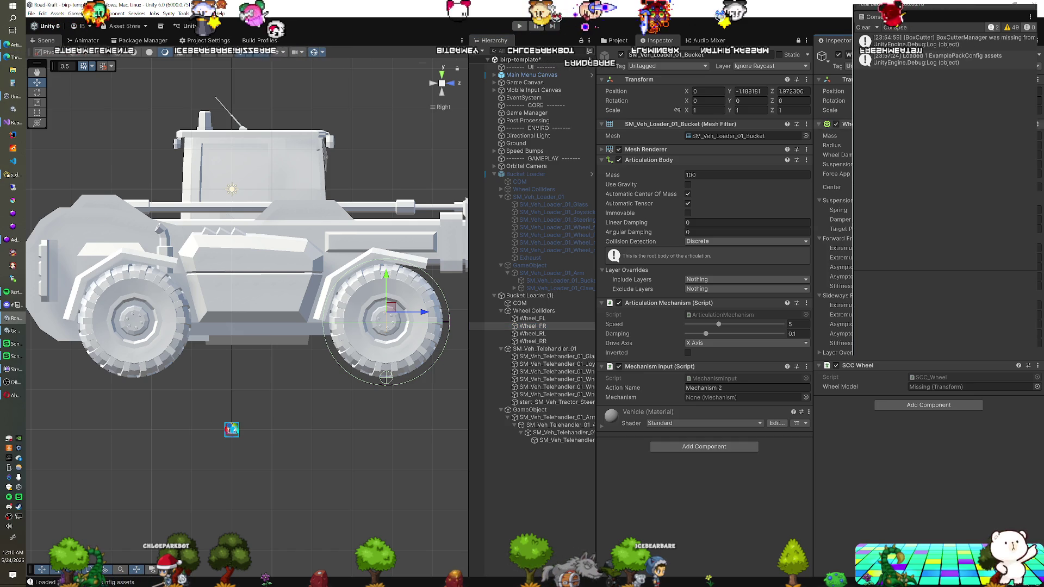
click(538, 318)
shift+click(538, 341)
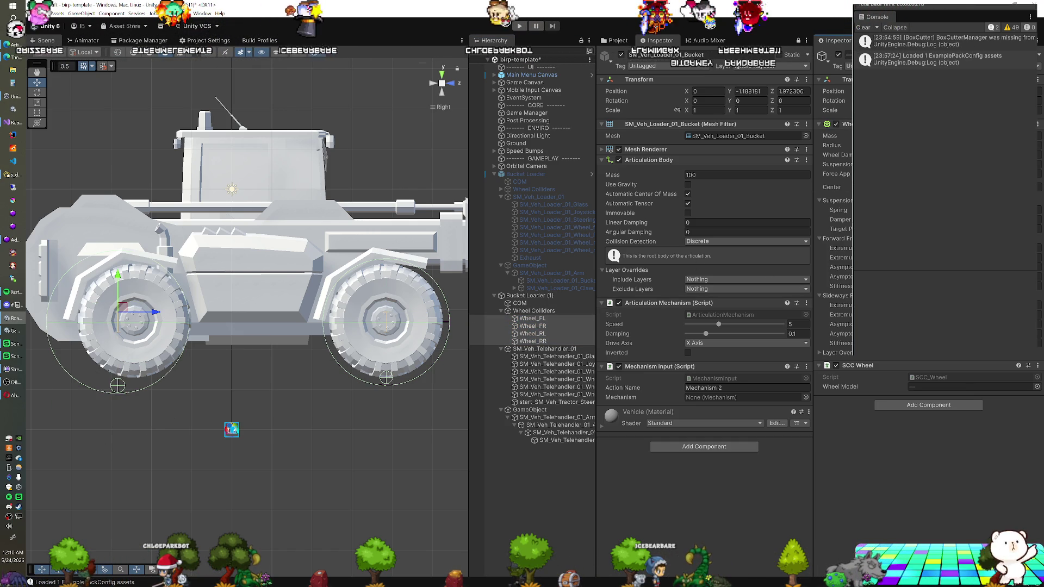
click(538, 319)
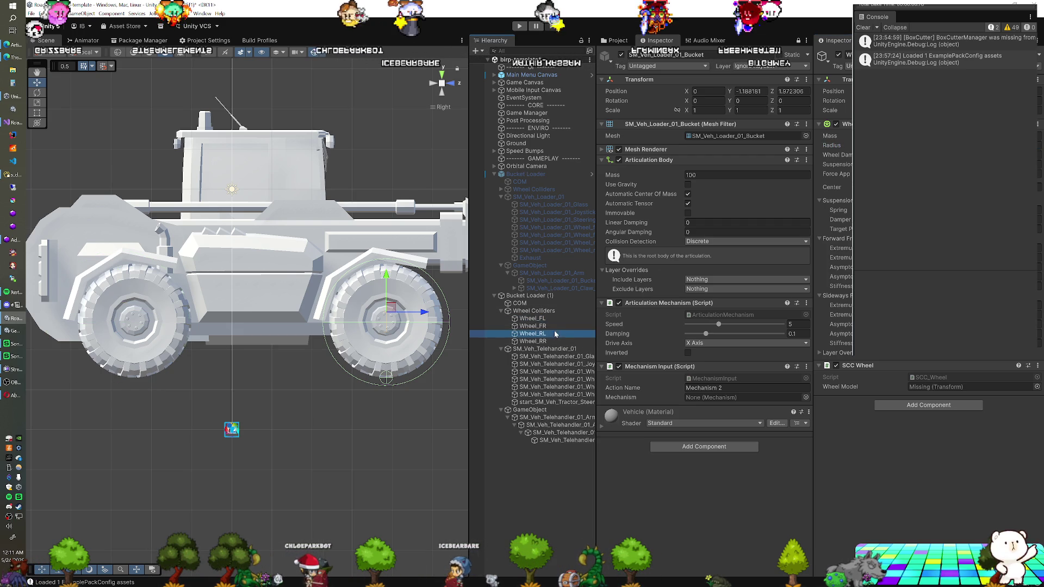
key(shift+Down)
drag(832, 145, 824, 146)
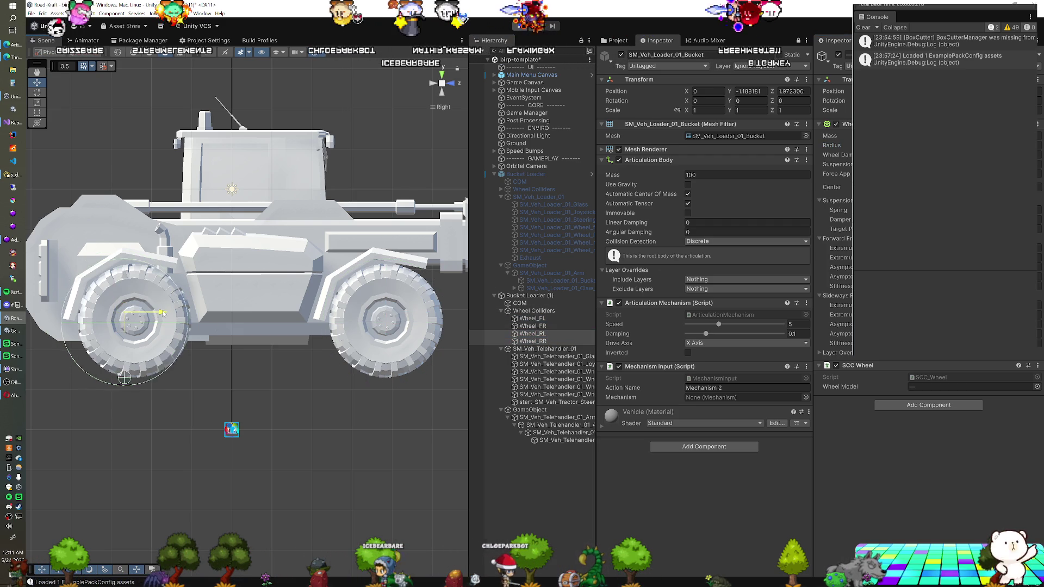
drag(831, 187, 841, 187)
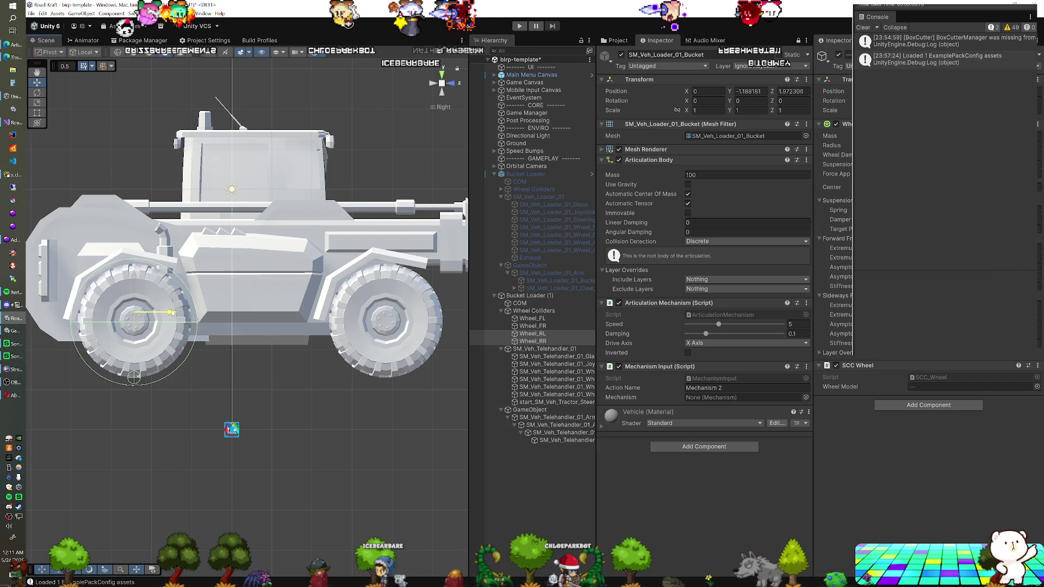
mouse_move(172, 313)
mouse_down()
mouse_move(302, 343)
mouse_move(546, 304)
mouse_up()
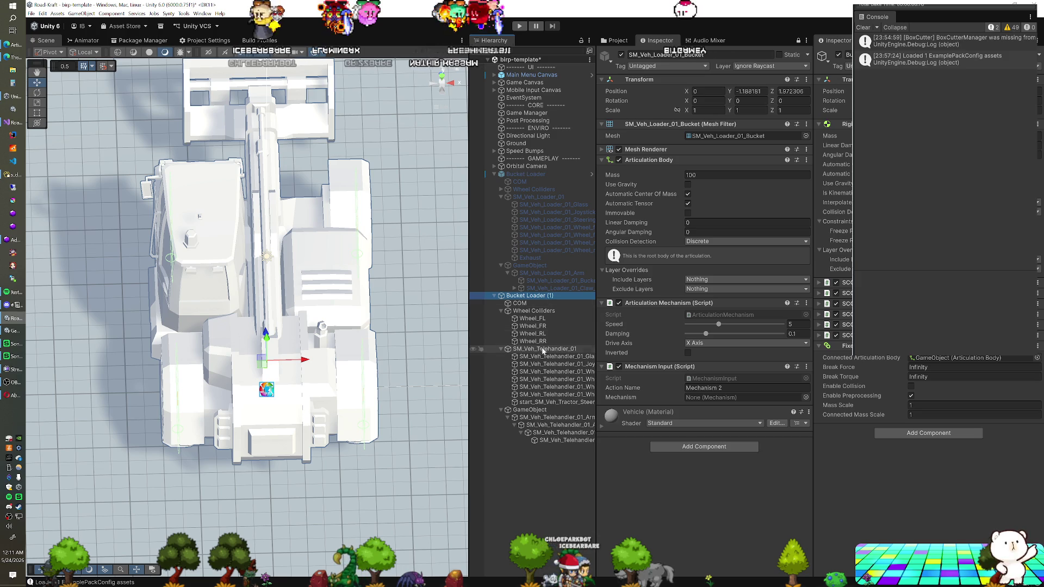
- Add a Box Collider to SM_Veh_Telehandler_01 and expand its settings in the Inspector
click(556, 350)
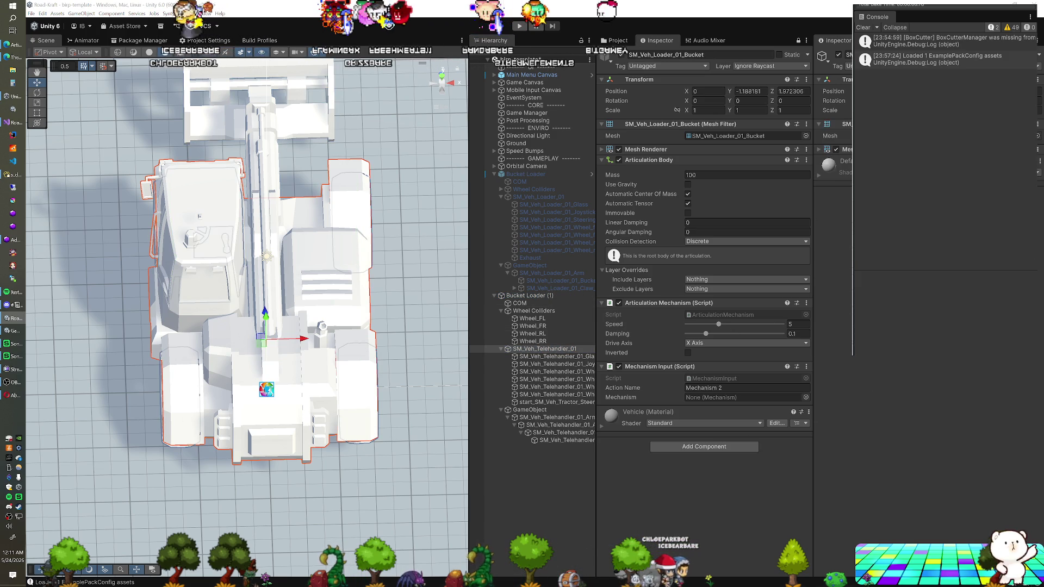
key(Return)
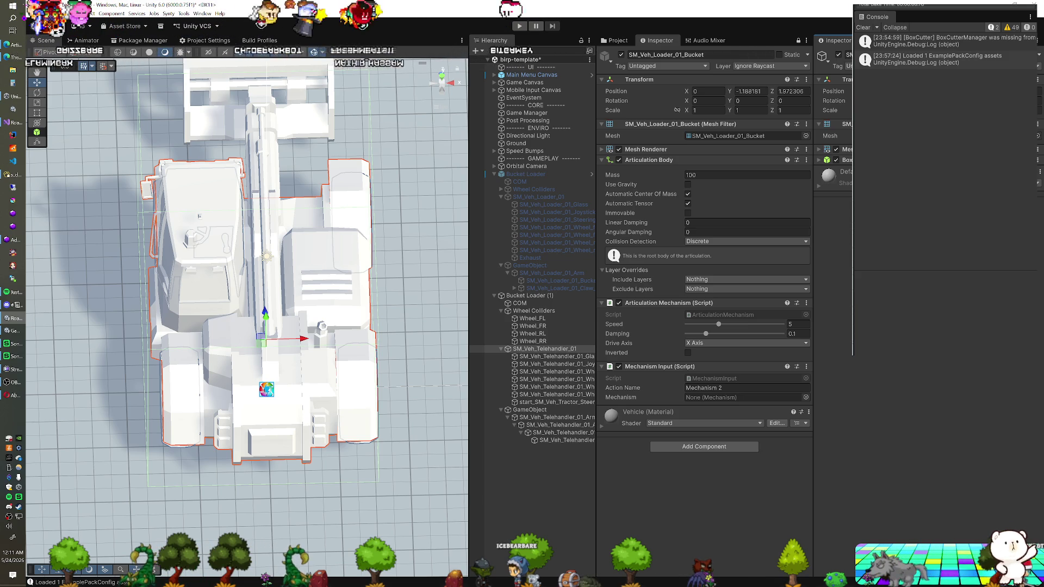
mouse_move(328, 314)
mouse_down()
mouse_move(325, 363)
mouse_move(229, 291)
mouse_move(265, 289)
mouse_move(366, 392)
mouse_move(479, 409)
mouse_up()
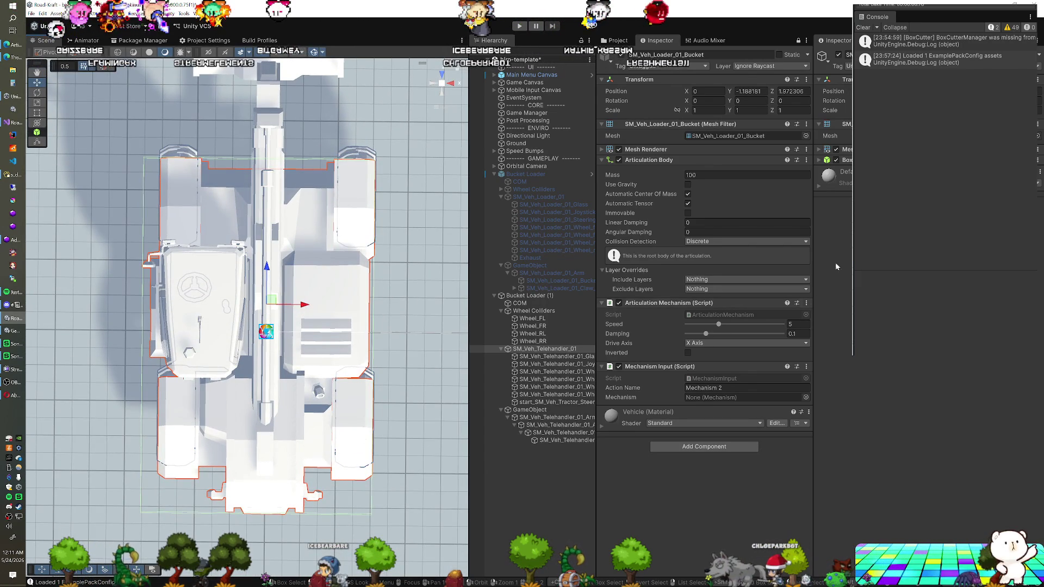
click(820, 160)
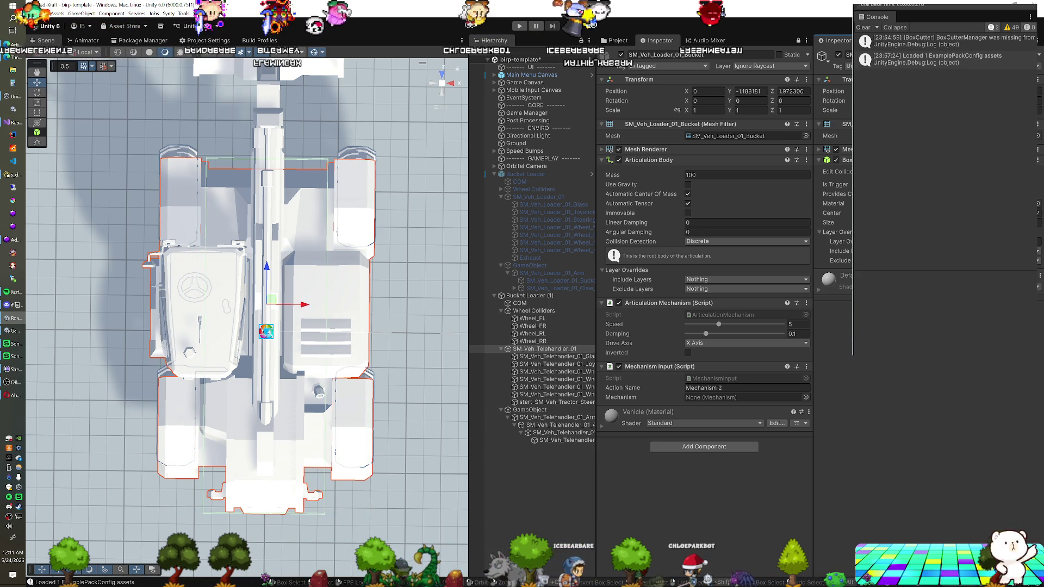
- From a side view, drag the box collider's top handle down to fit the vehicle
mouse_move(349, 368)
mouse_down()
mouse_move(221, 201)
mouse_move(211, 205)
mouse_up()
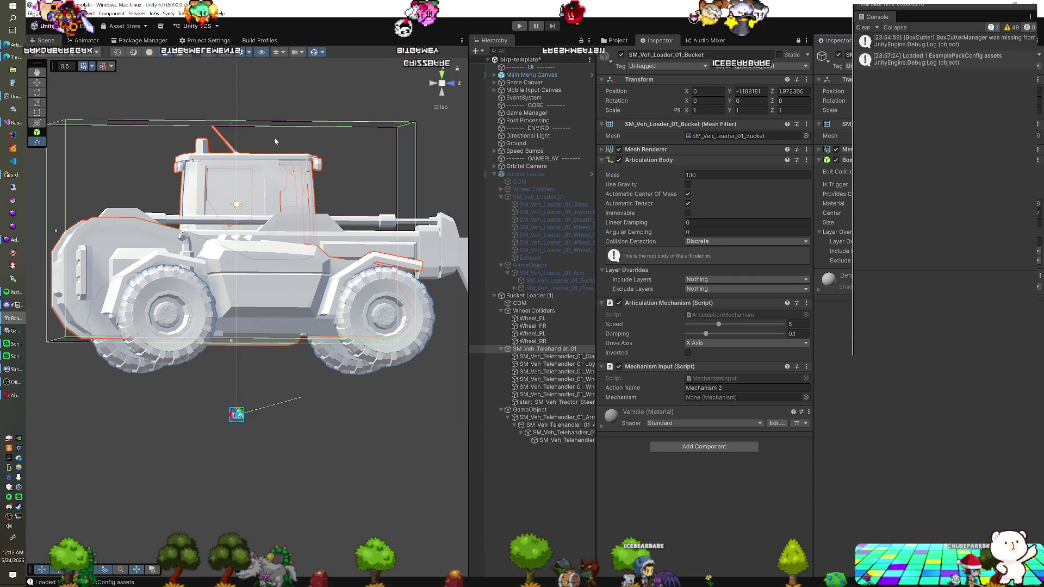
drag(231, 128, 239, 236)
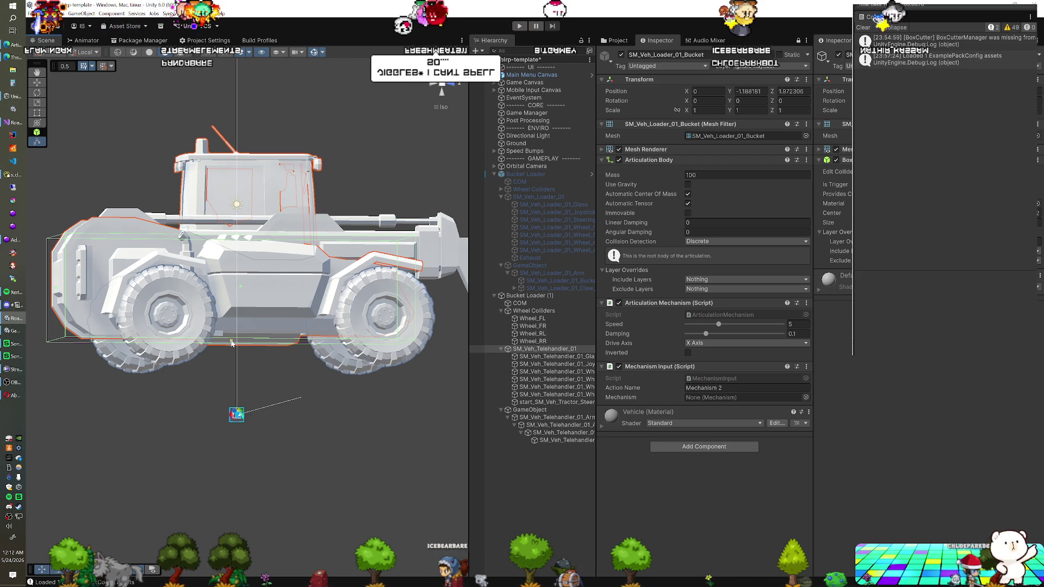
drag(235, 233, 343, 339)
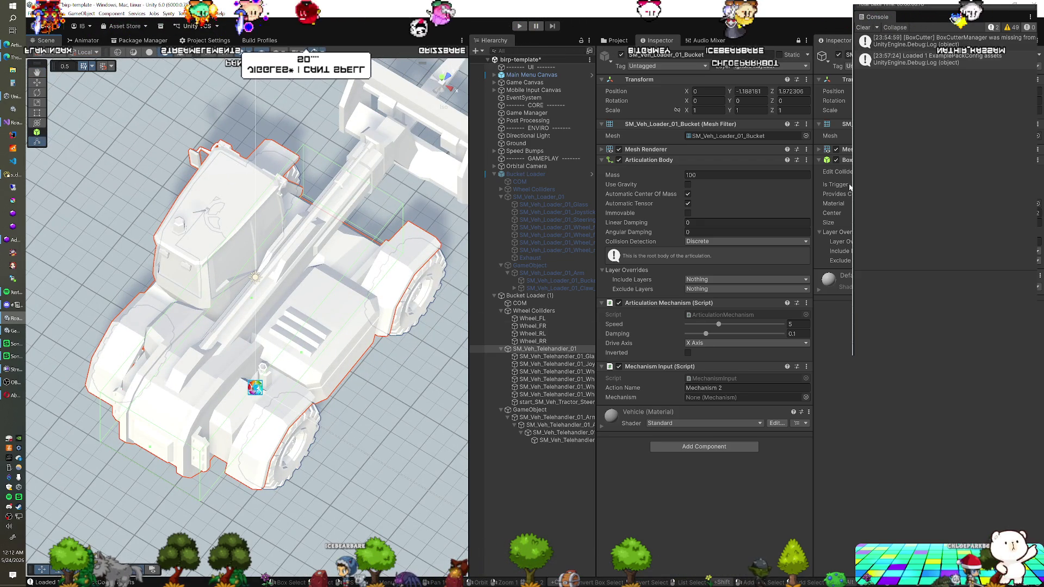
- Reselect SM_Veh_Telehandler_01 and orbit around to check the collider's fit
click(542, 349)
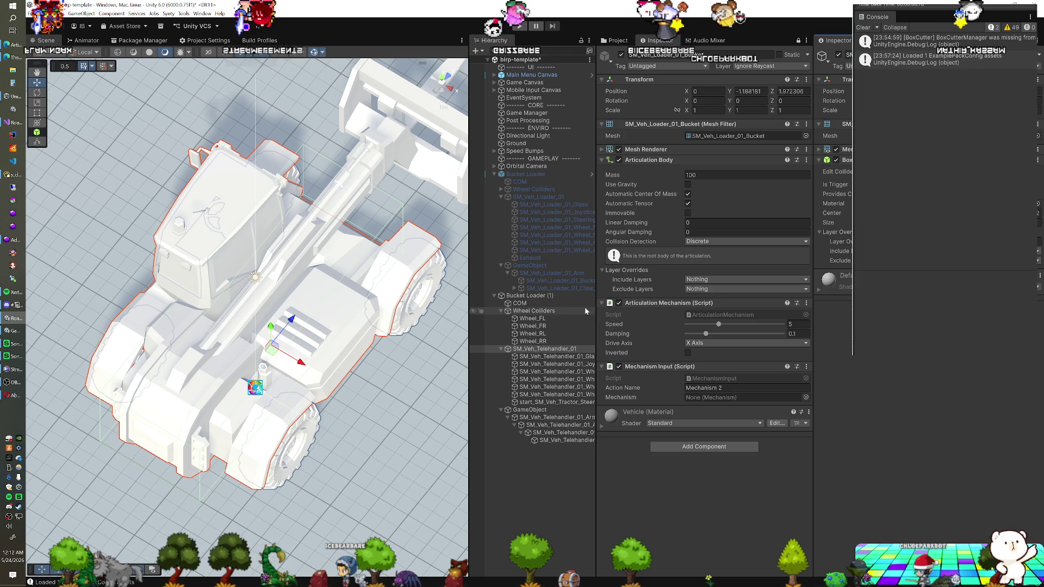
click(542, 351)
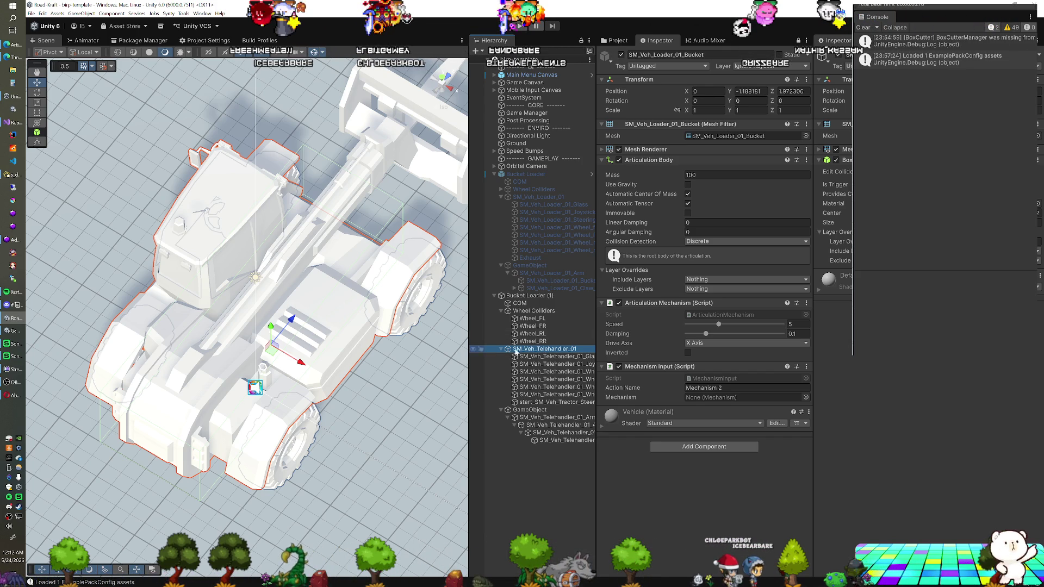
drag(289, 337, 283, 318)
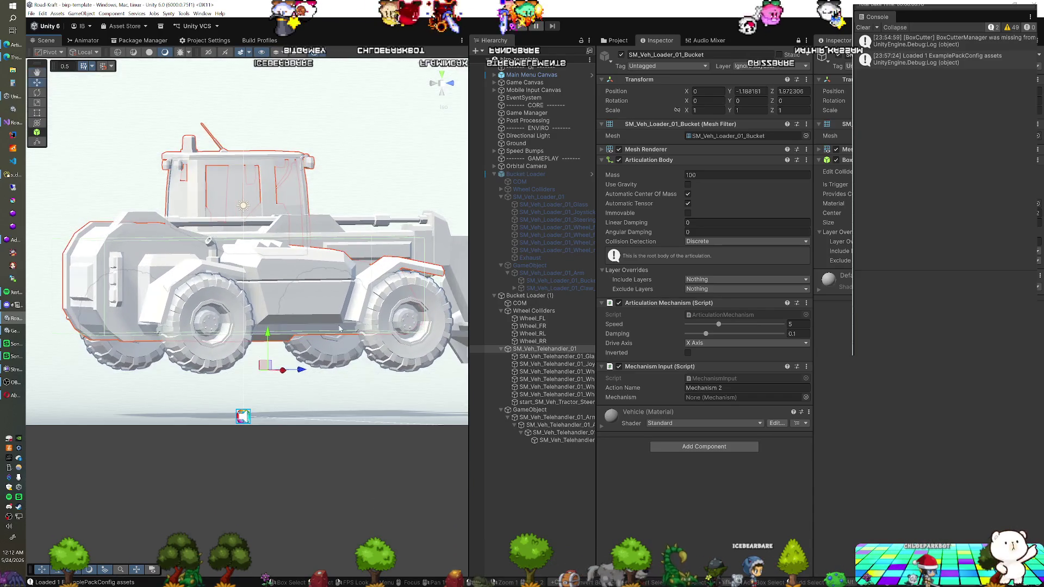
mouse_move(368, 271)
mouse_down()
mouse_move(342, 349)
mouse_move(261, 321)
mouse_move(382, 351)
mouse_move(280, 320)
mouse_move(349, 332)
mouse_up()
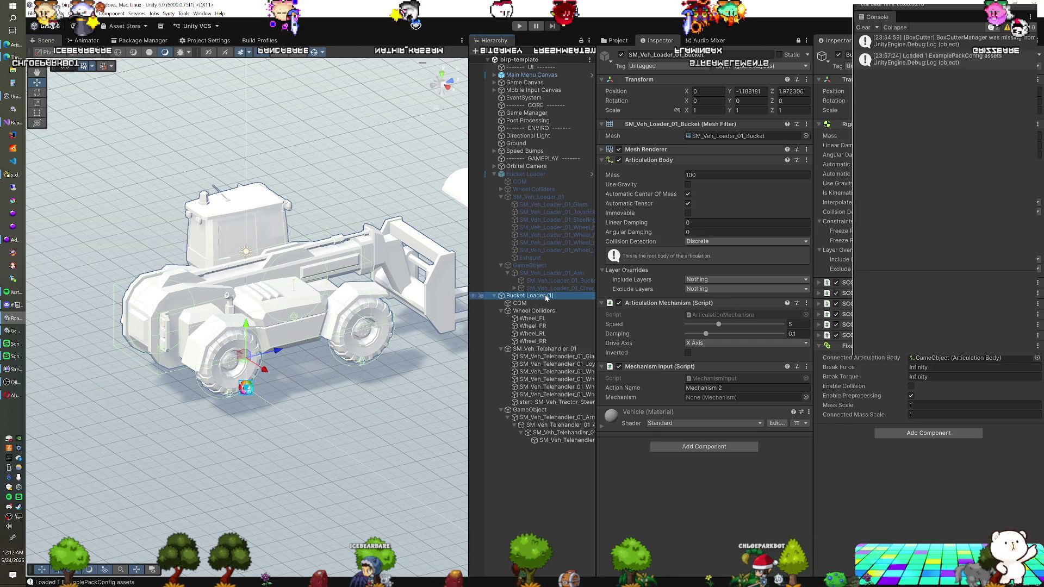
- Set the boom attachment's action name to Mechanism 3 and assign Wheel_FL's telehandler wheel model
click(554, 441)
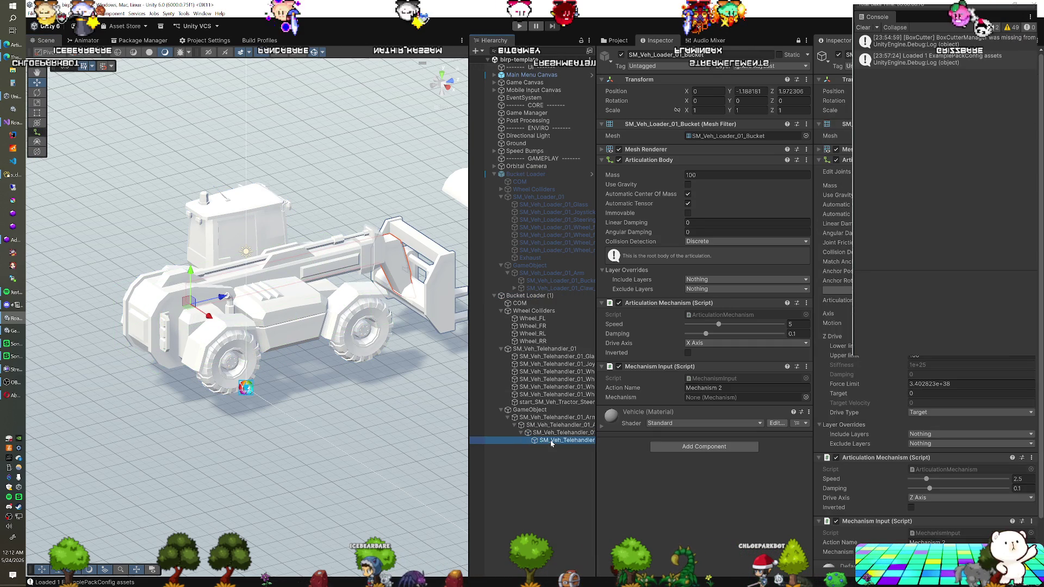
scroll(877, 374, down, 2)
click(947, 497)
key(BackSpace)
text(3)
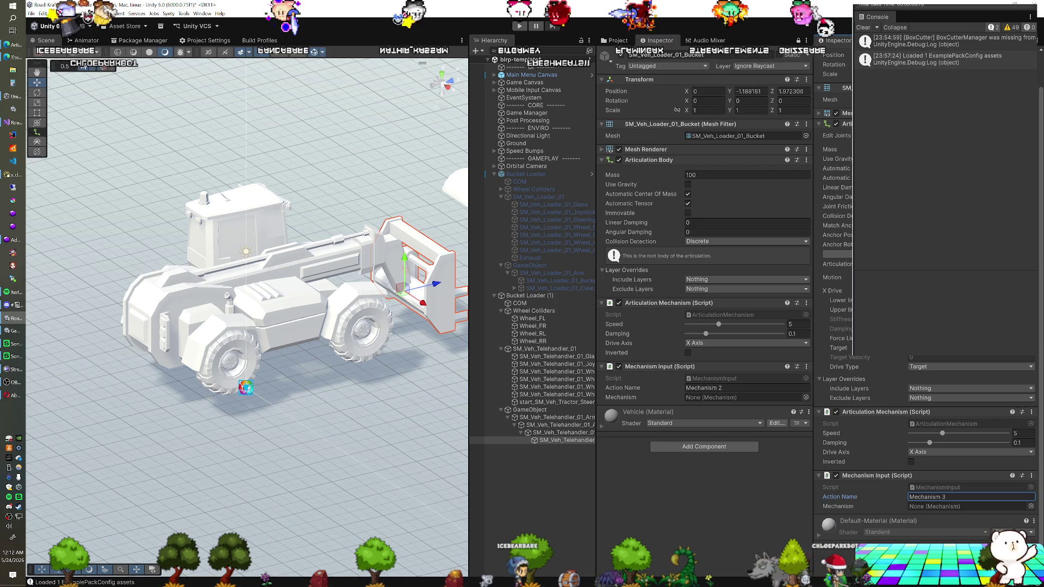
click(531, 320)
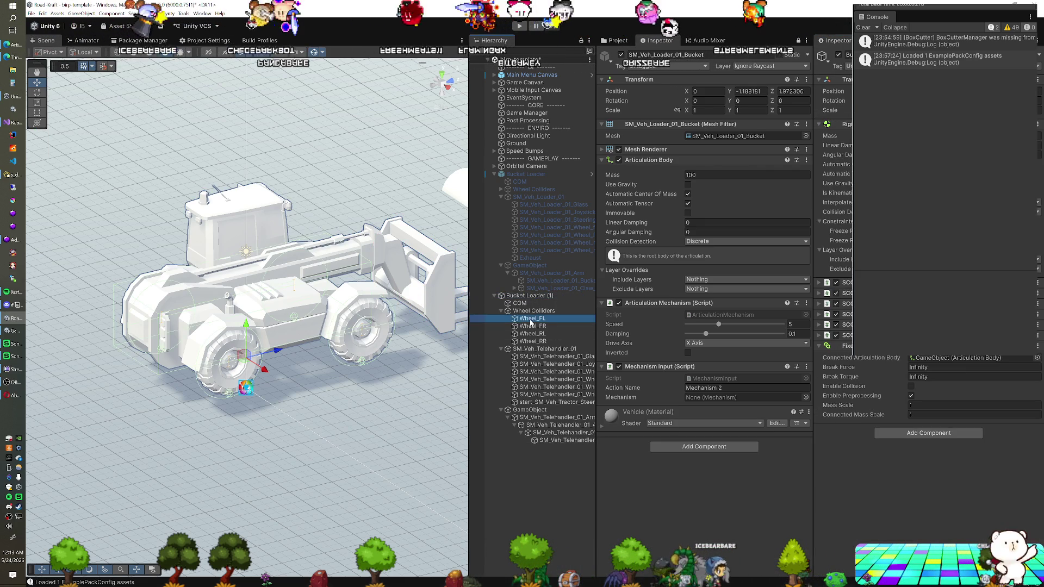
mouse_move(528, 413)
mouse_down()
mouse_move(544, 389)
mouse_move(577, 378)
mouse_move(745, 371)
mouse_move(919, 387)
mouse_up()
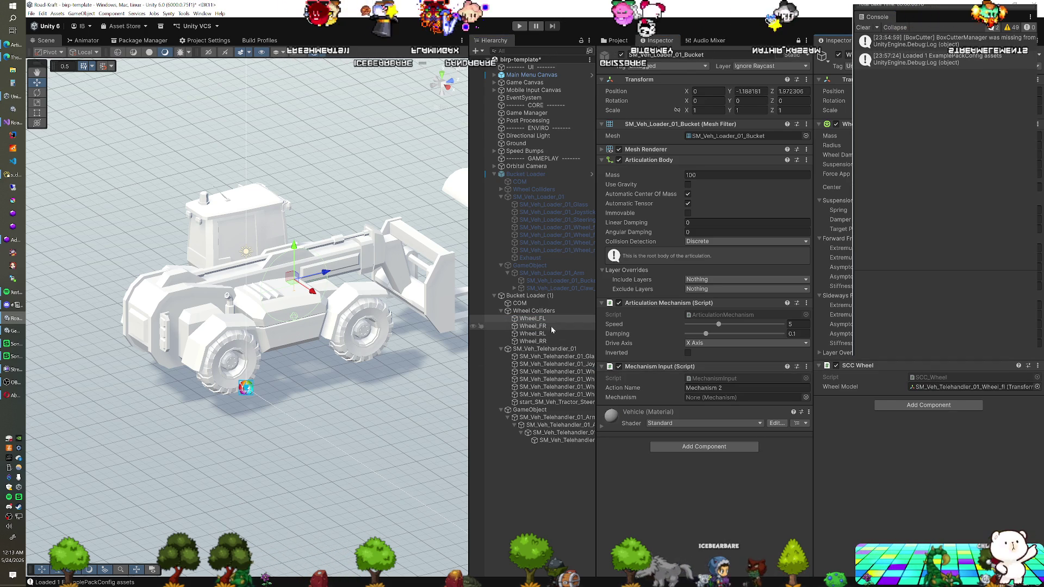
- Assign the matching SM_Veh_Telehandler_01 wheel models to Wheel_FR, Wheel_RL and Wheel_RR
click(531, 326)
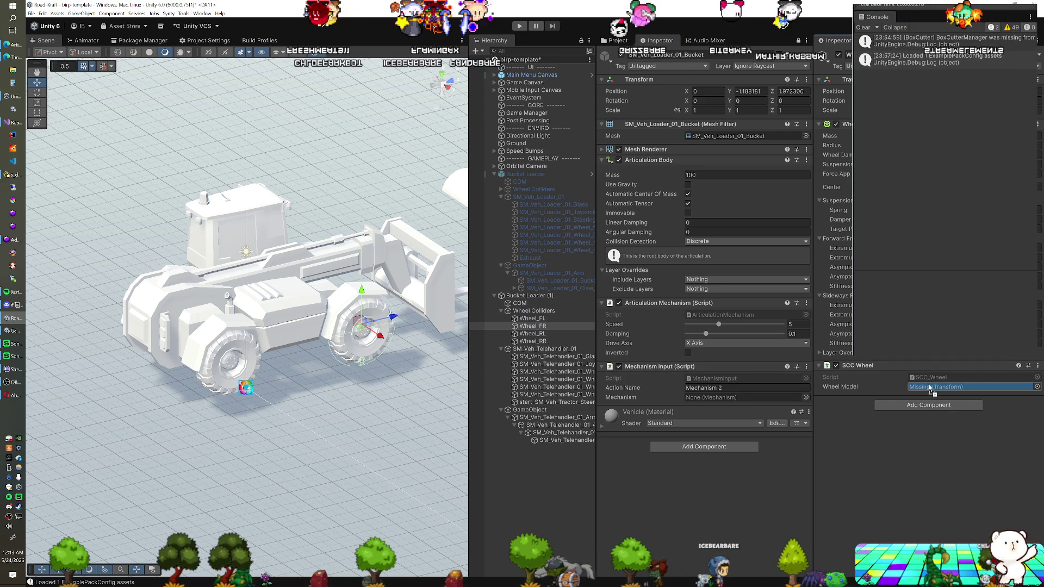
click(532, 333)
mouse_move(559, 385)
mouse_down()
mouse_move(925, 367)
mouse_move(936, 387)
mouse_up()
click(532, 341)
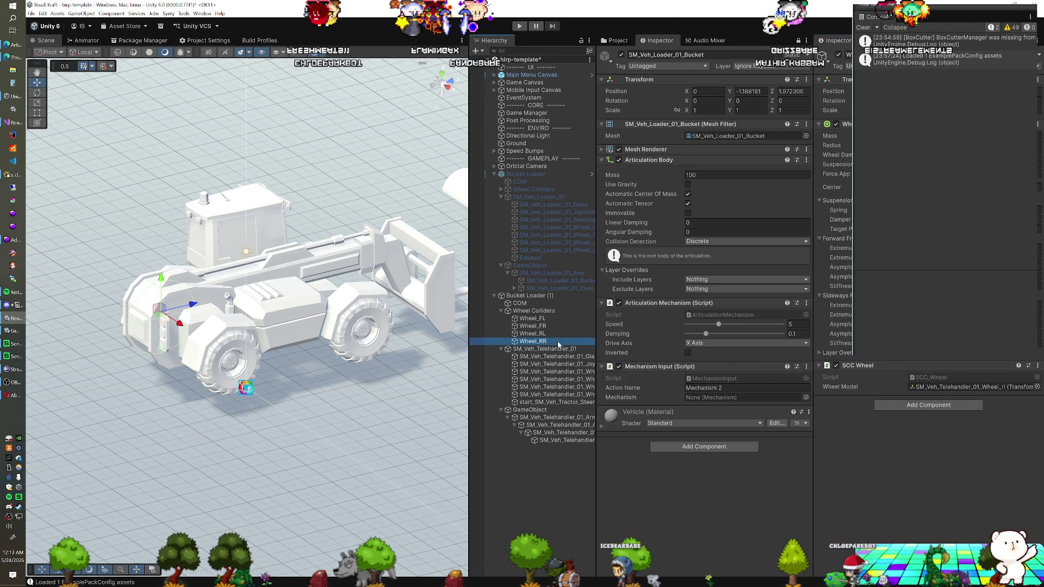
click(928, 386)
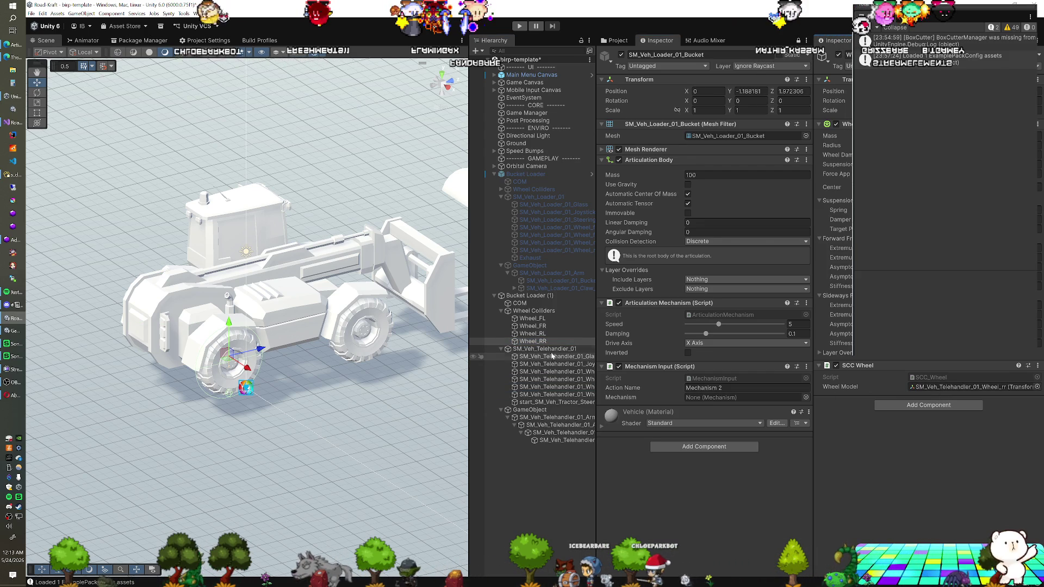
click(519, 303)
drag(229, 342, 260, 343)
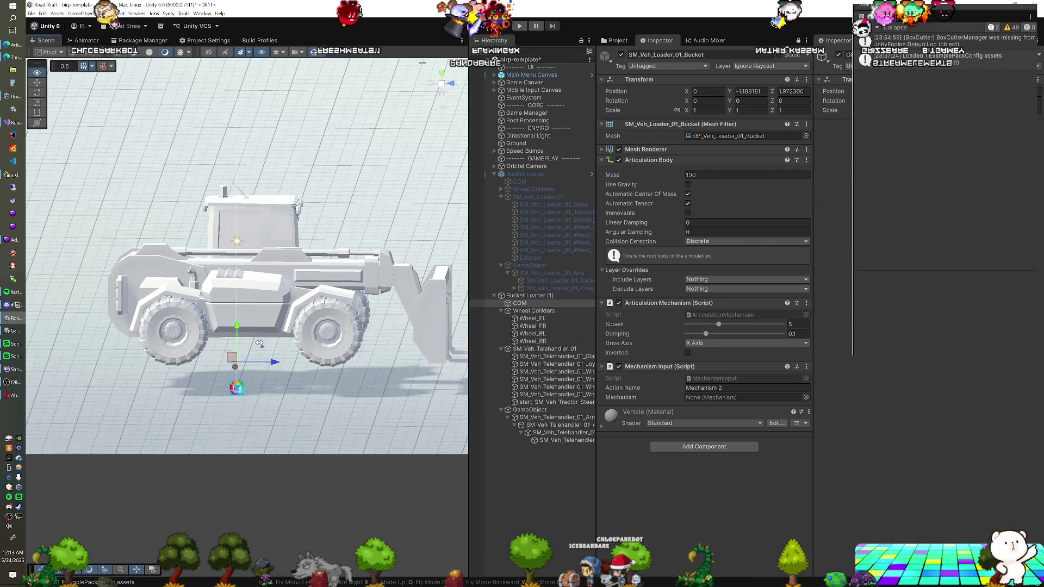
- Rename the Bucket Loader (1) root in the Hierarchy to 'Telehandler' using F2
click(535, 297)
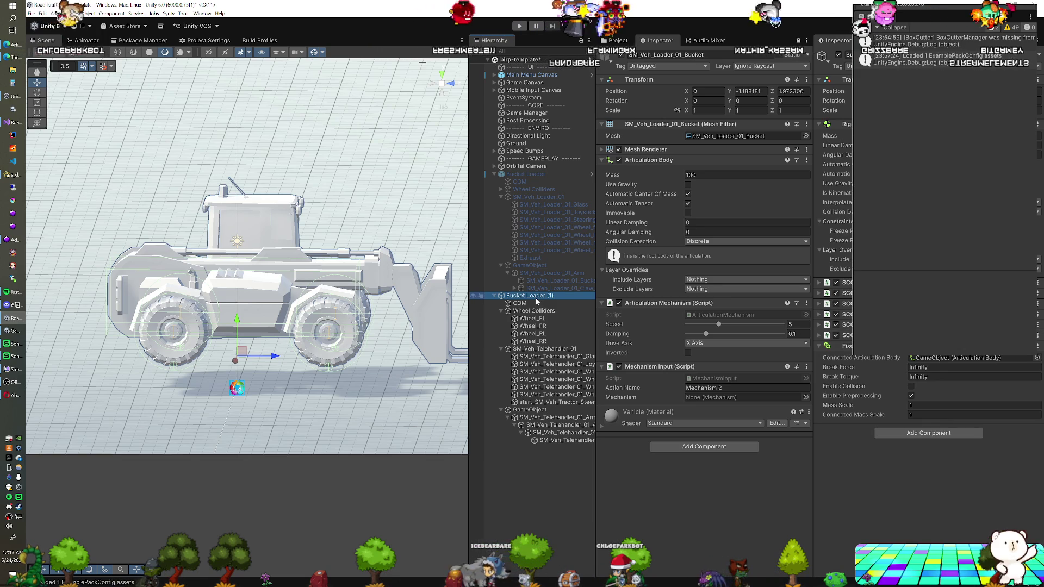
key(F2)
text(Telet)
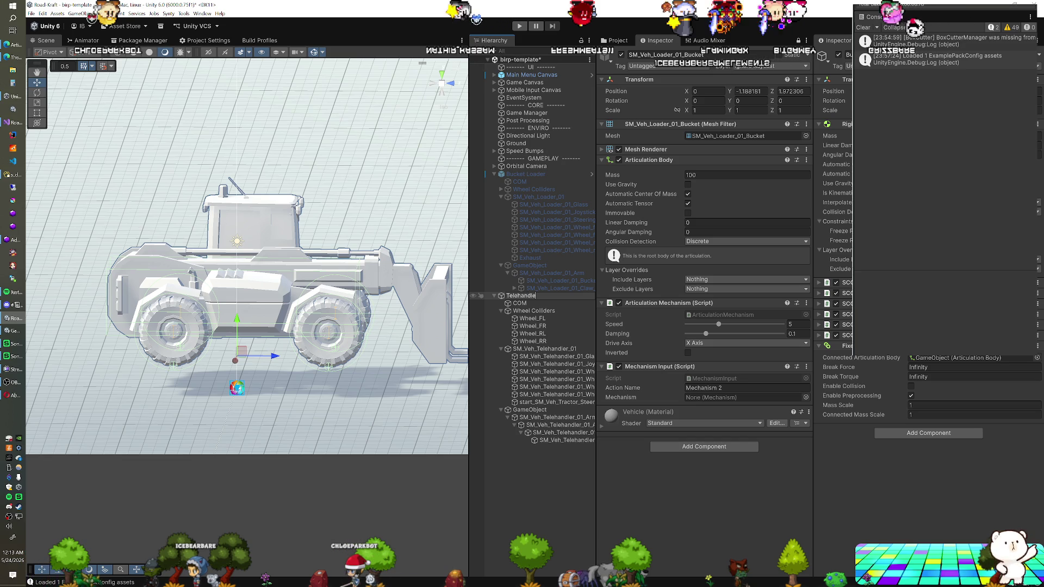
key(Return)
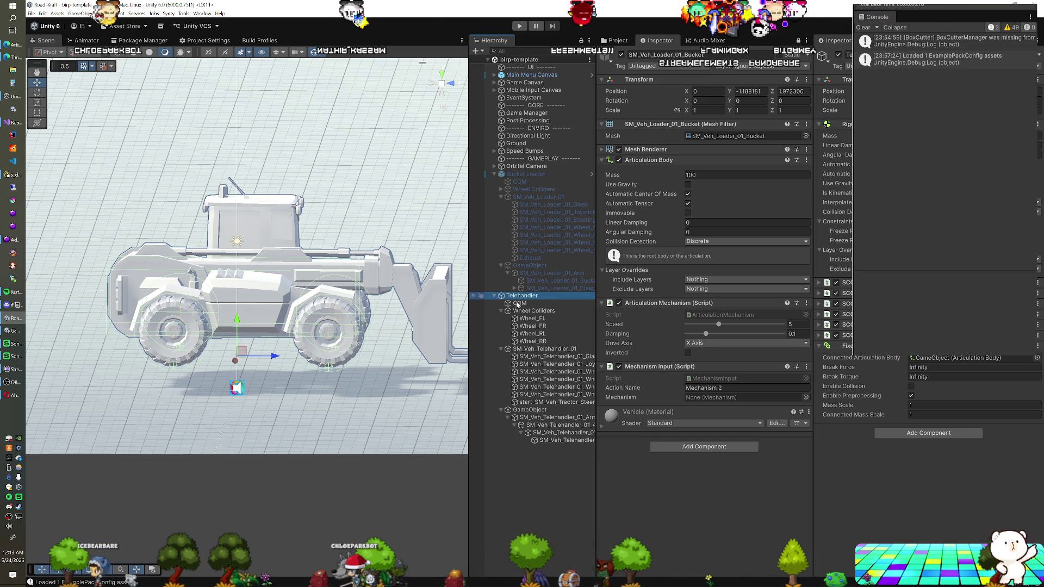
- Orbit around the Telehandler, then untick its active checkbox in the Inspector
drag(417, 321, 370, 327)
drag(298, 360, 299, 363)
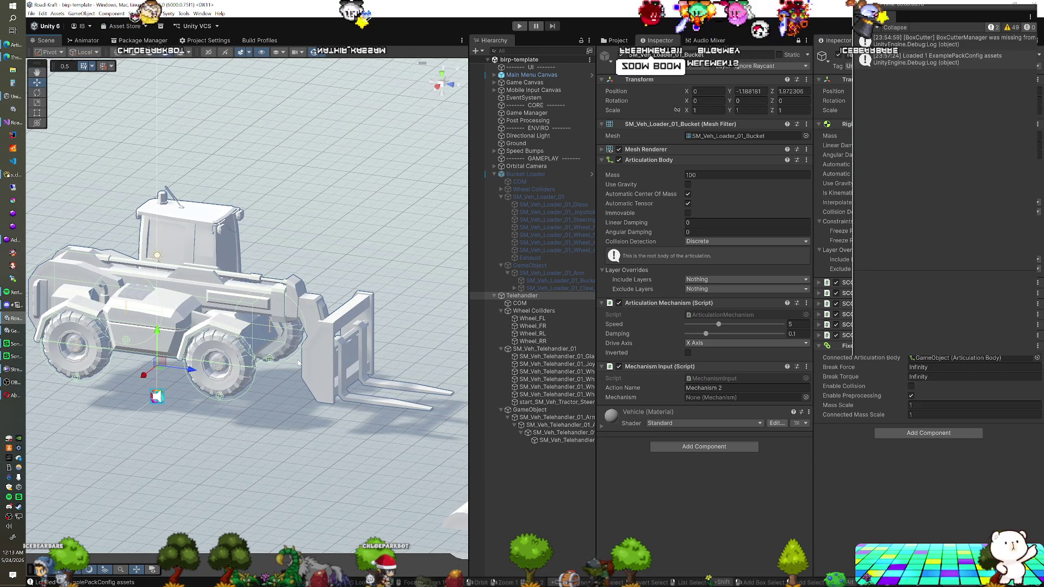
drag(299, 363, 331, 360)
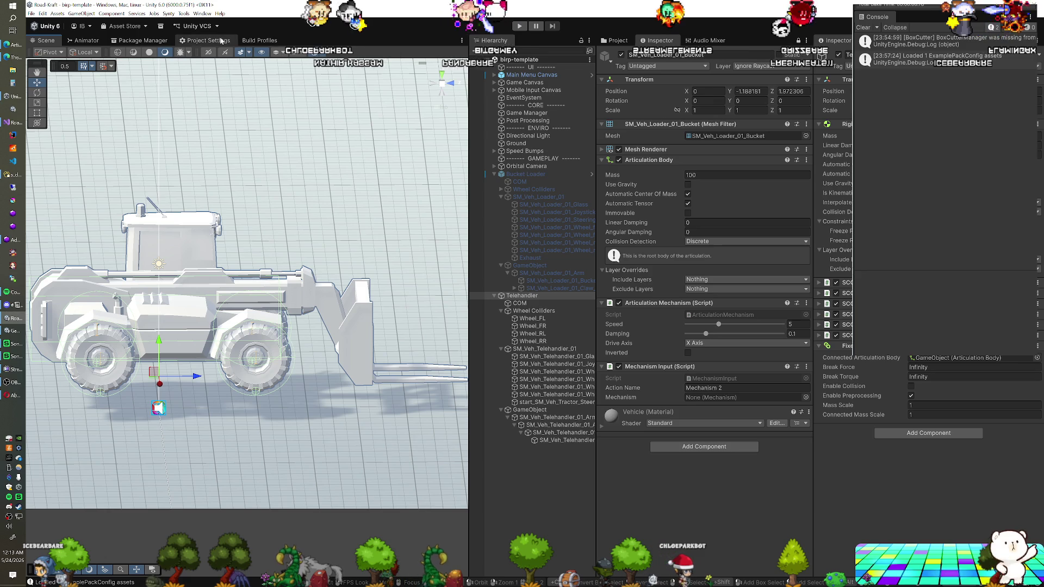
click(839, 55)
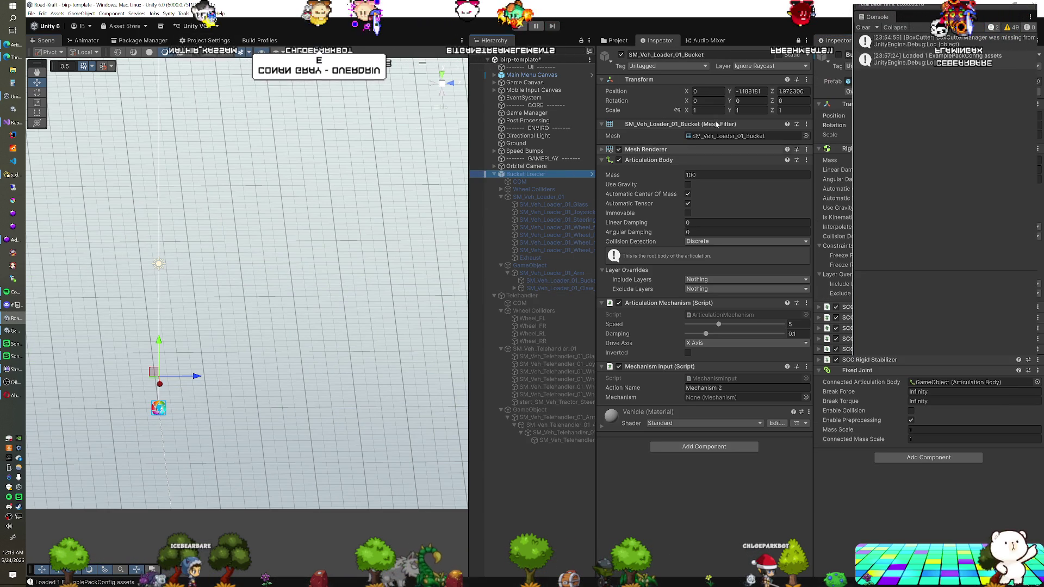
- Reactivate the original Bucket Loader and enter Play mode to test it
click(840, 55)
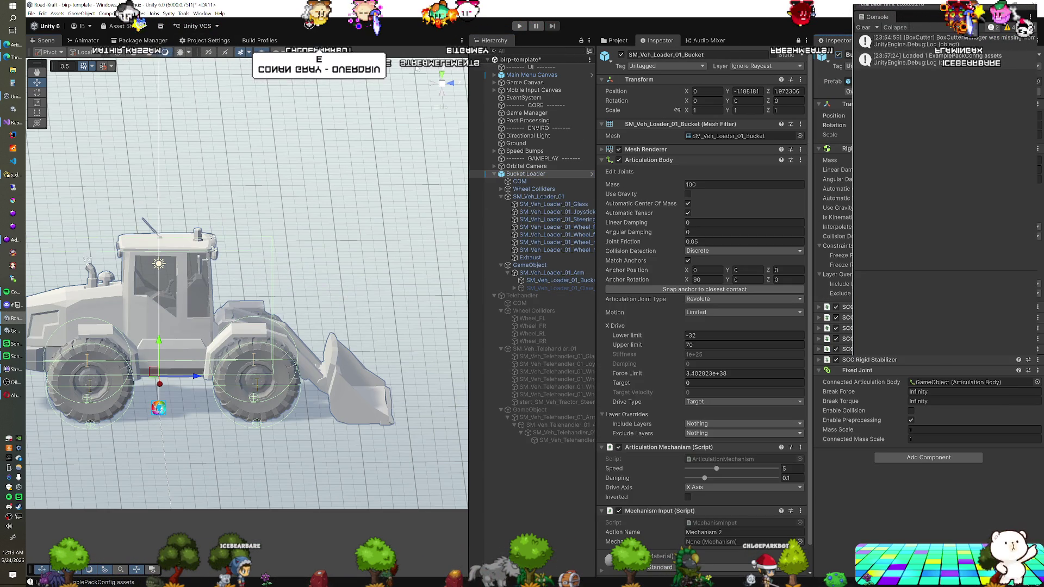
drag(302, 157, 283, 269)
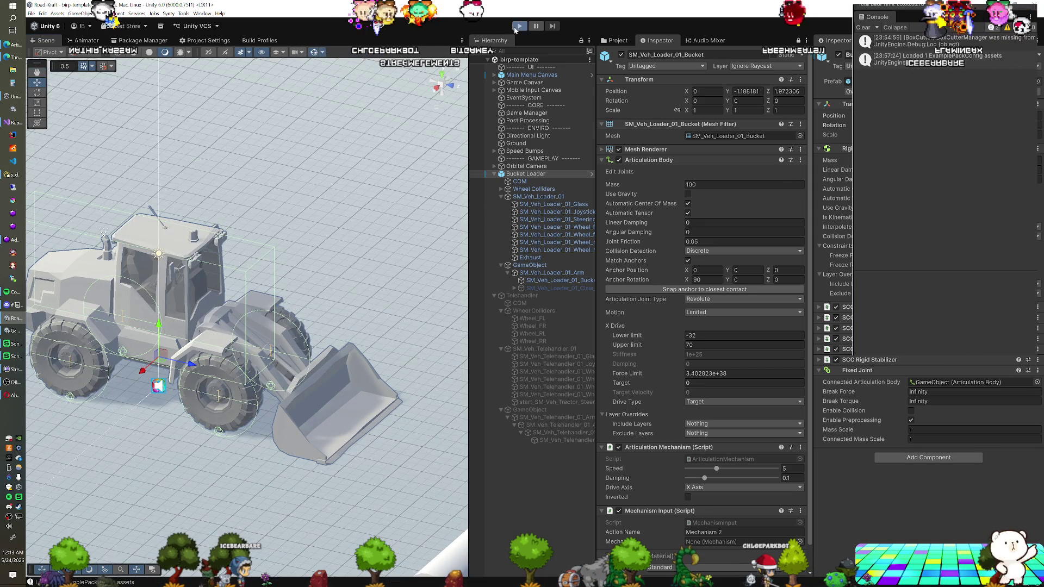
click(516, 28)
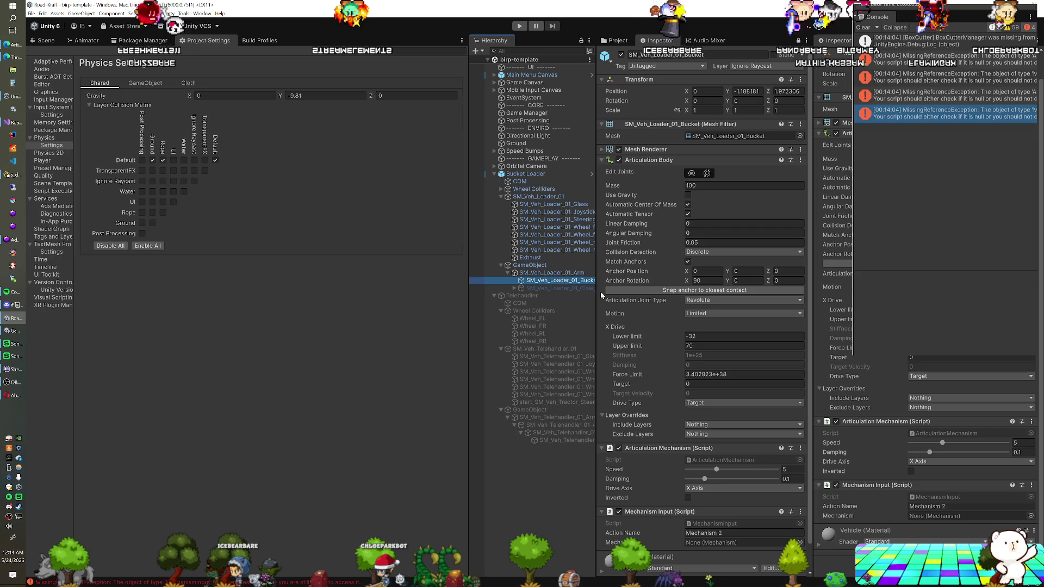
- Review SM_Veh_Loader_01_Arm, GameObject and SM_Veh_Loader_01_Bucket articulation settings, then run the game
click(582, 273)
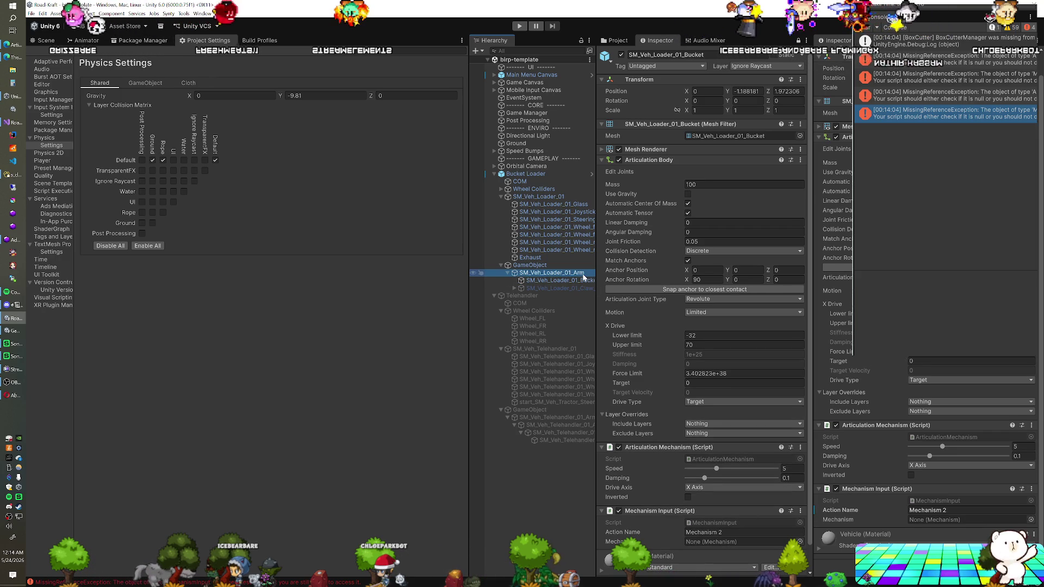
click(563, 267)
click(564, 272)
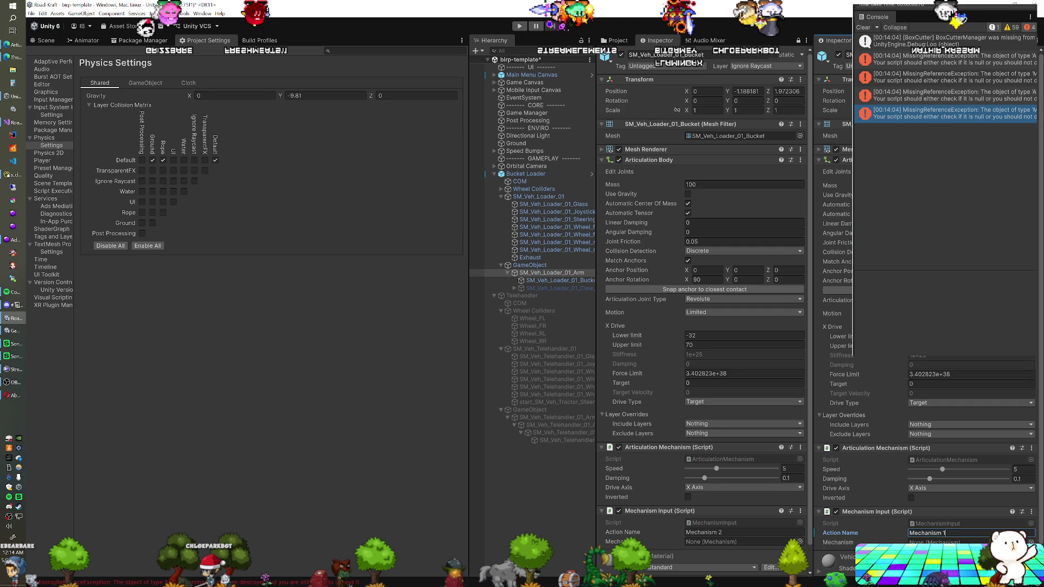
click(572, 281)
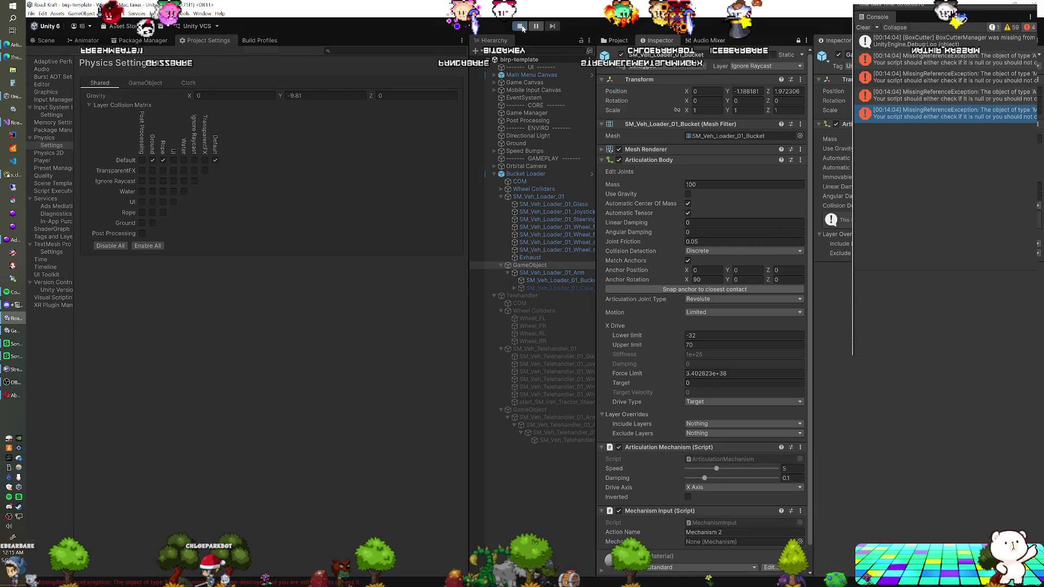
click(520, 26)
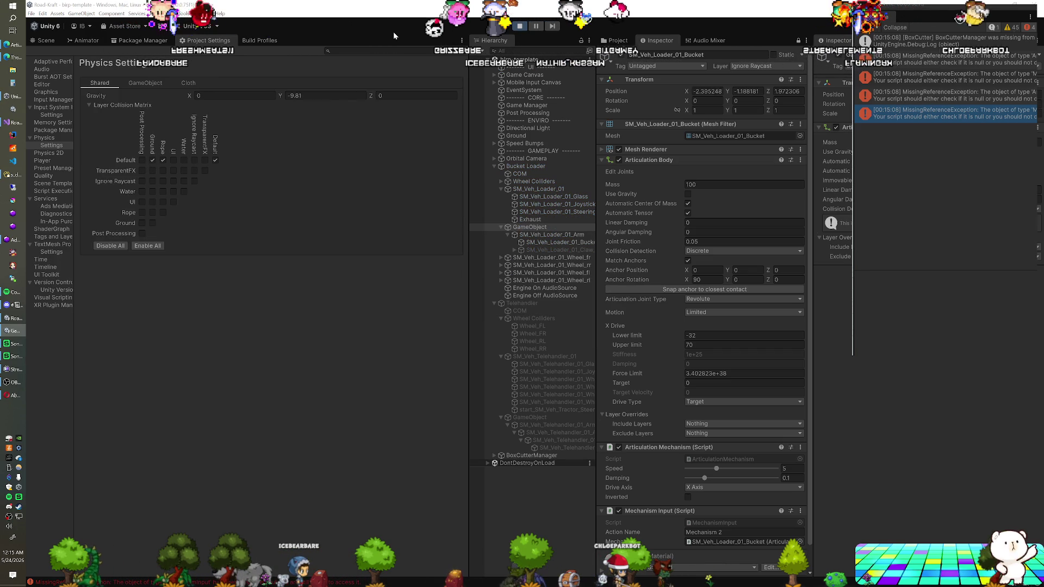
- Finish the loader test run and go back to editing the scene
click(535, 67)
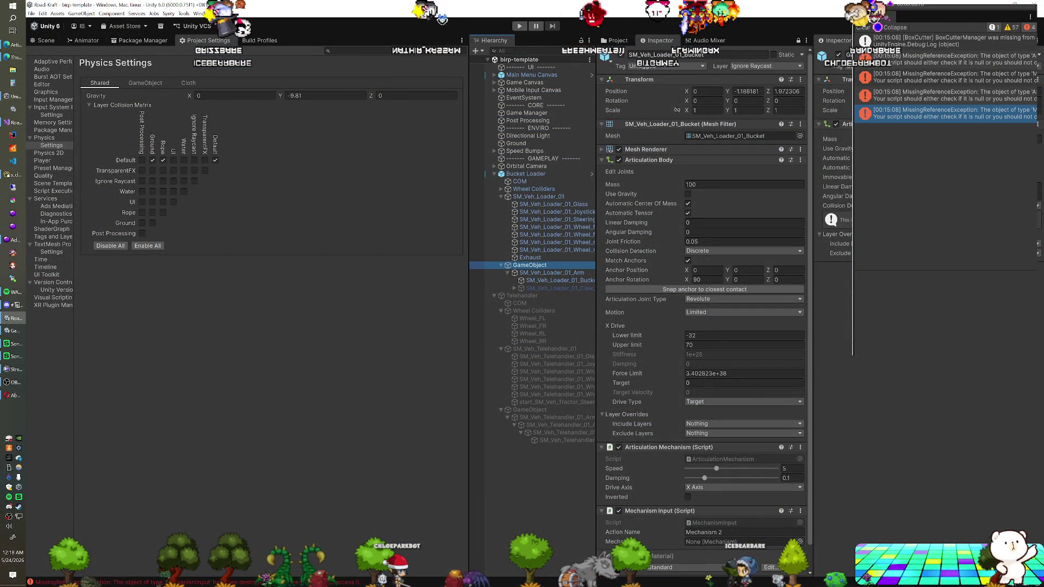
- Inspect SM_Veh_Loader_01_Arm's articulation body and Bucket Loader's Fixed Joint to GameObject
click(525, 174)
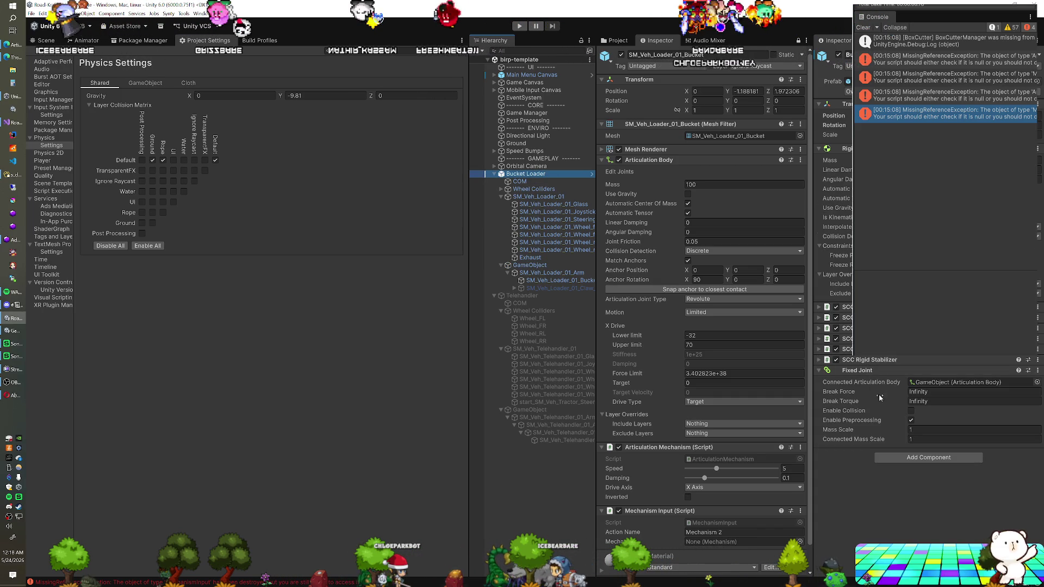
click(552, 273)
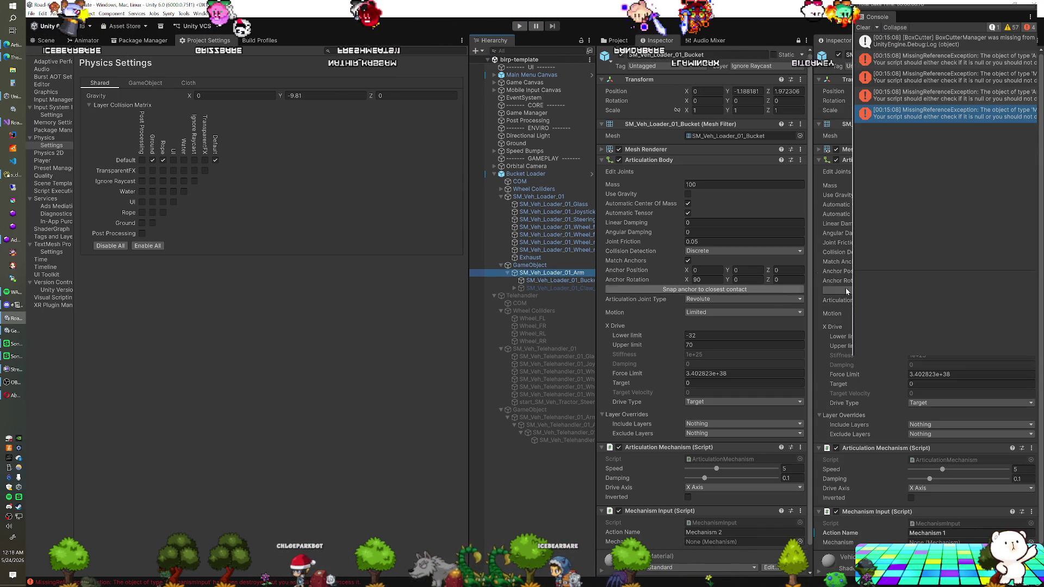
scroll(924, 326, down, 1)
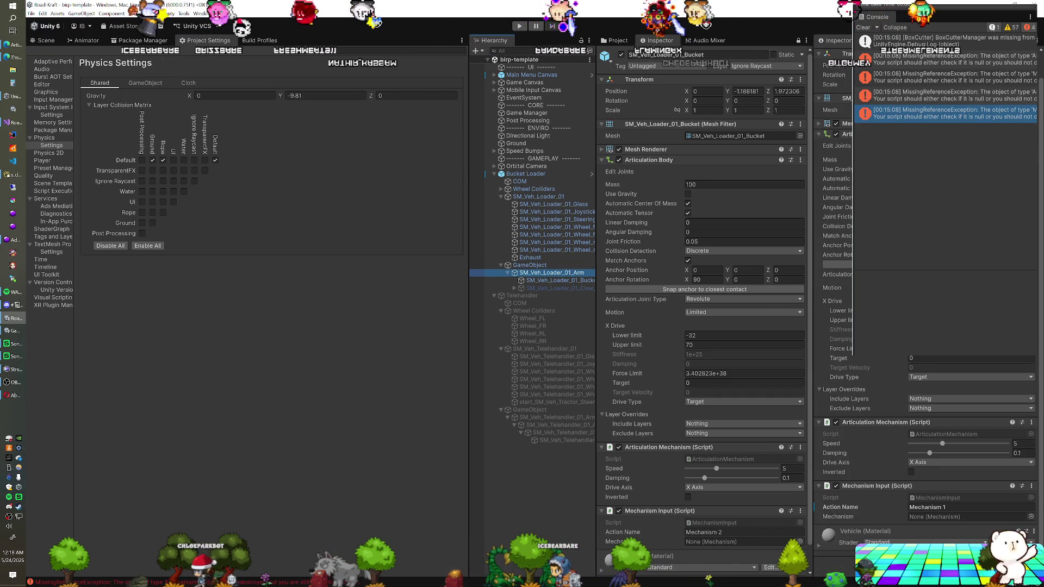
click(526, 174)
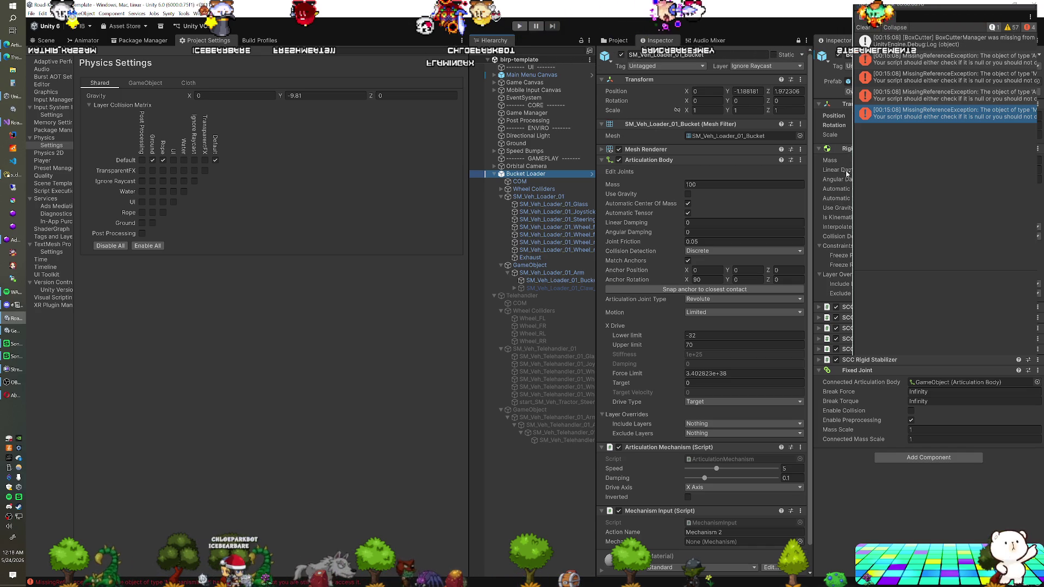
click(950, 460)
text(artic)
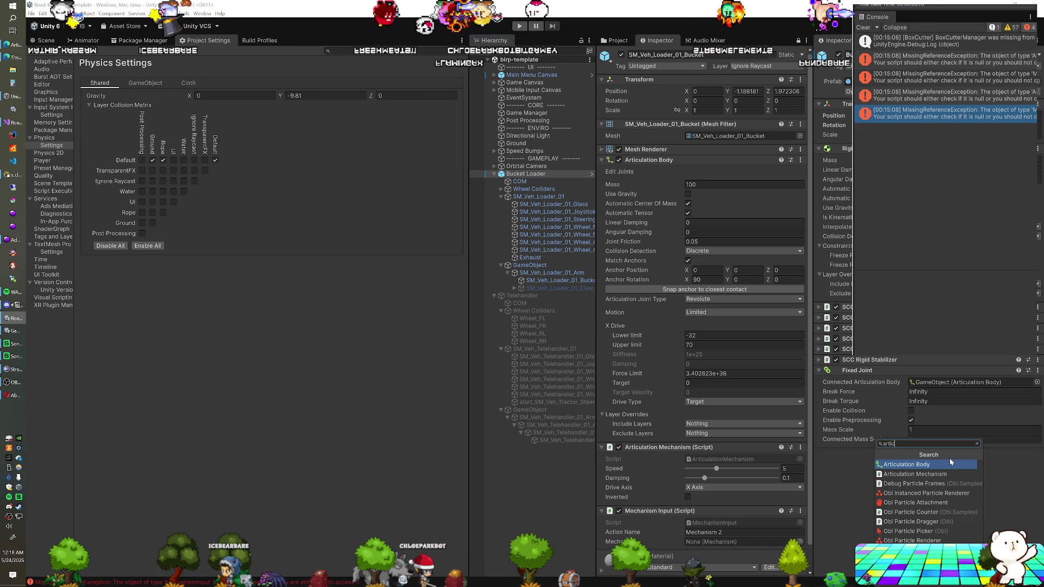
click(951, 464)
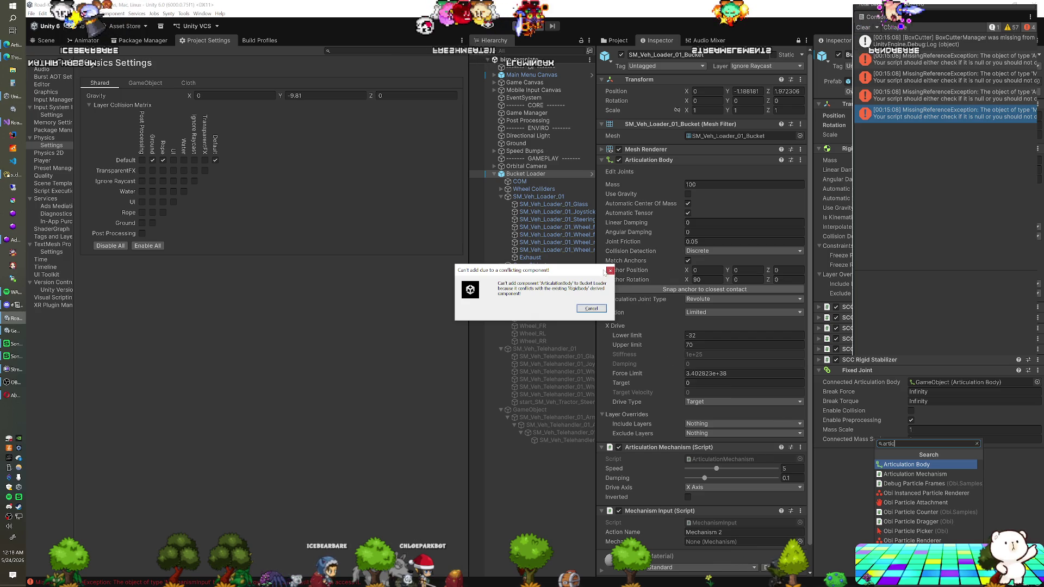
click(610, 271)
click(539, 266)
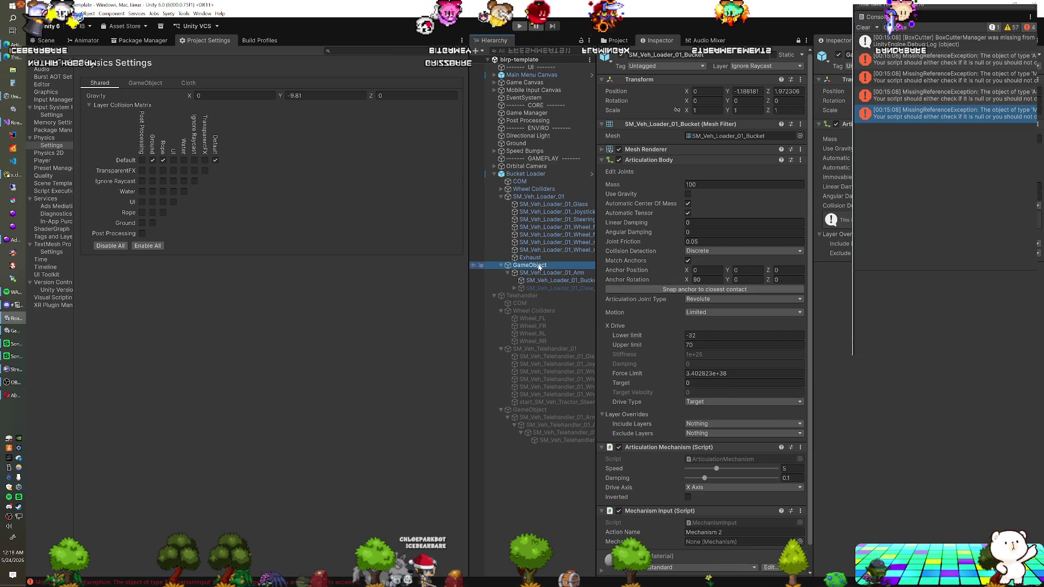
click(536, 176)
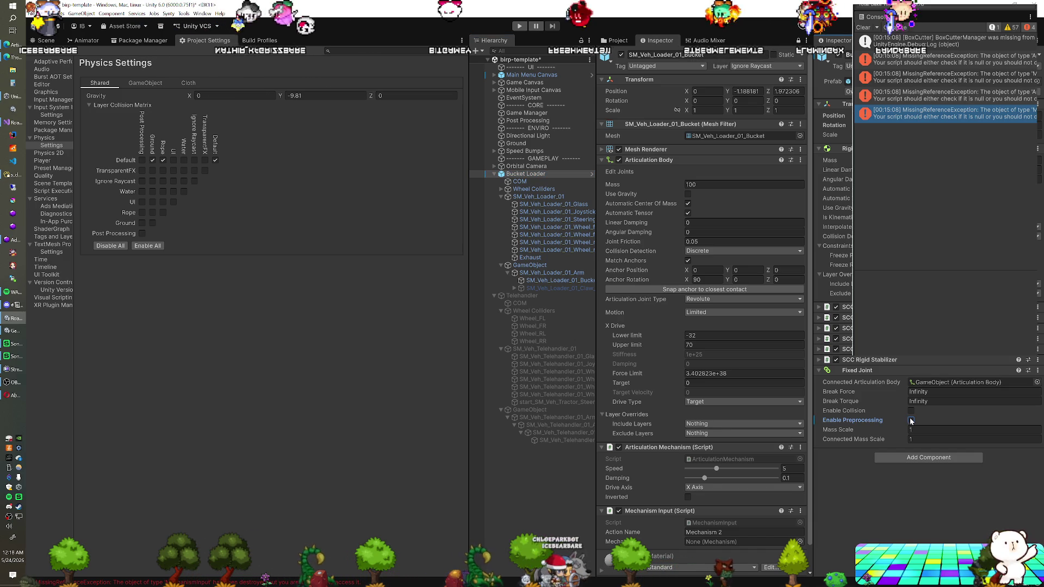
click(531, 266)
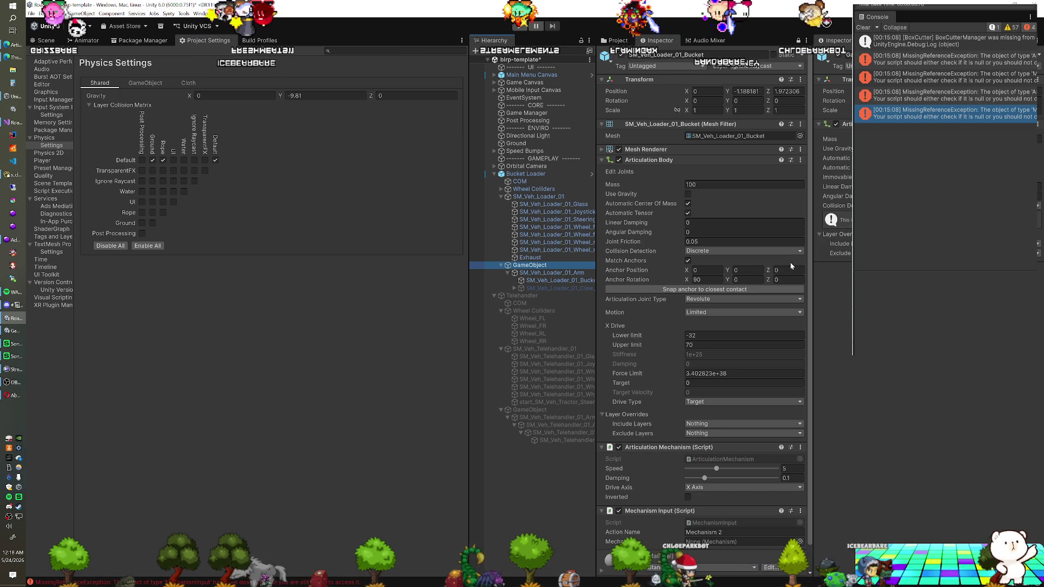
click(555, 273)
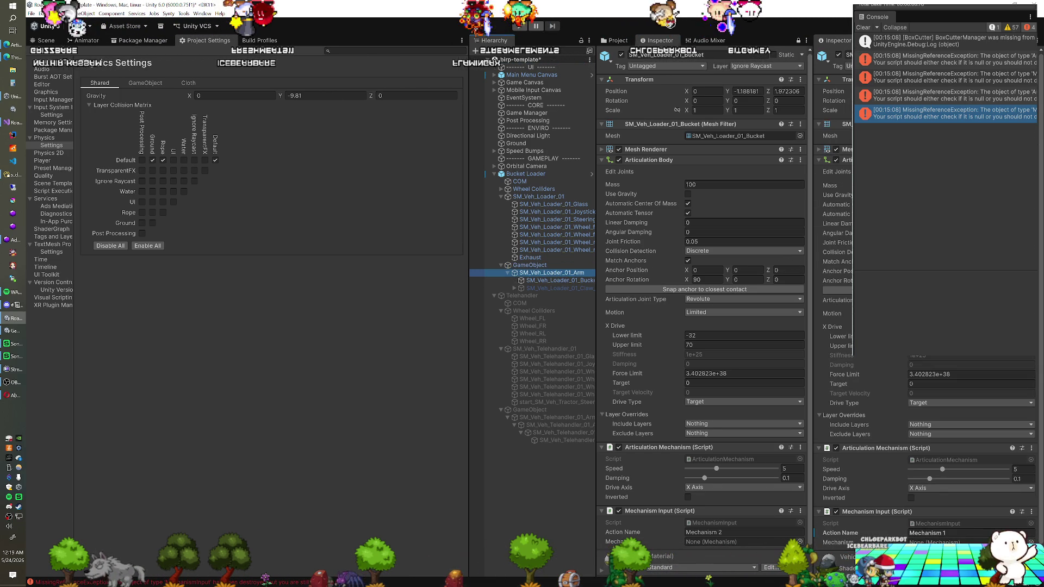
scroll(925, 299, down, 1)
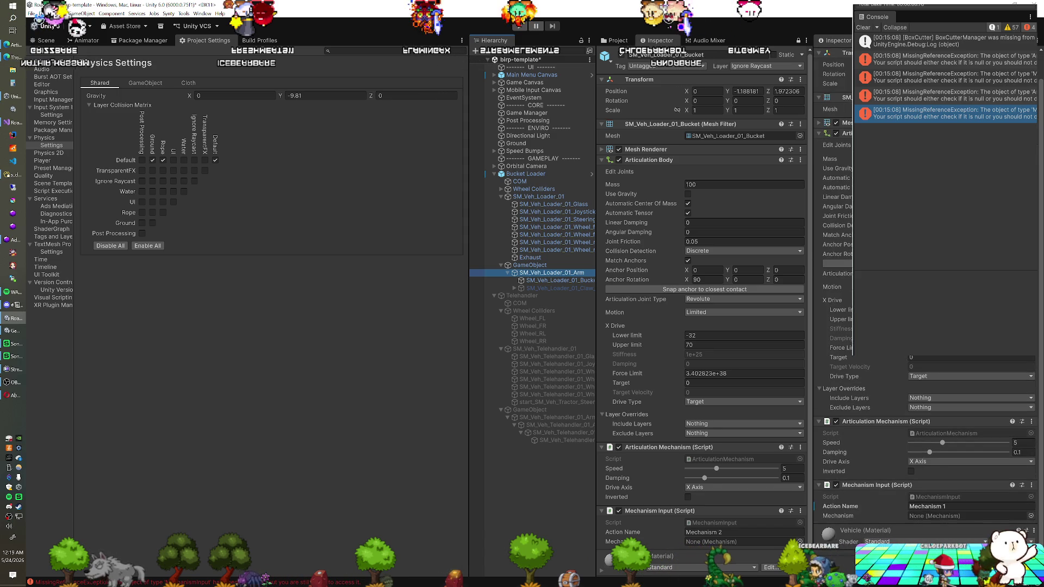
click(545, 266)
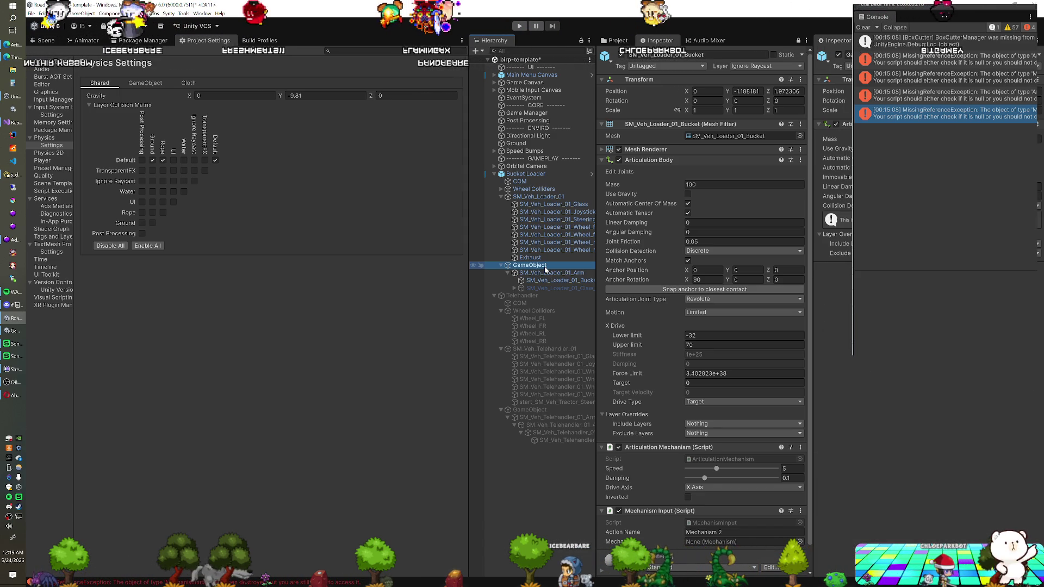
- Check the bucket's articulation body, then rename the Telehandler root object to 'Zoom Boom'
key(Down)
key(Down)
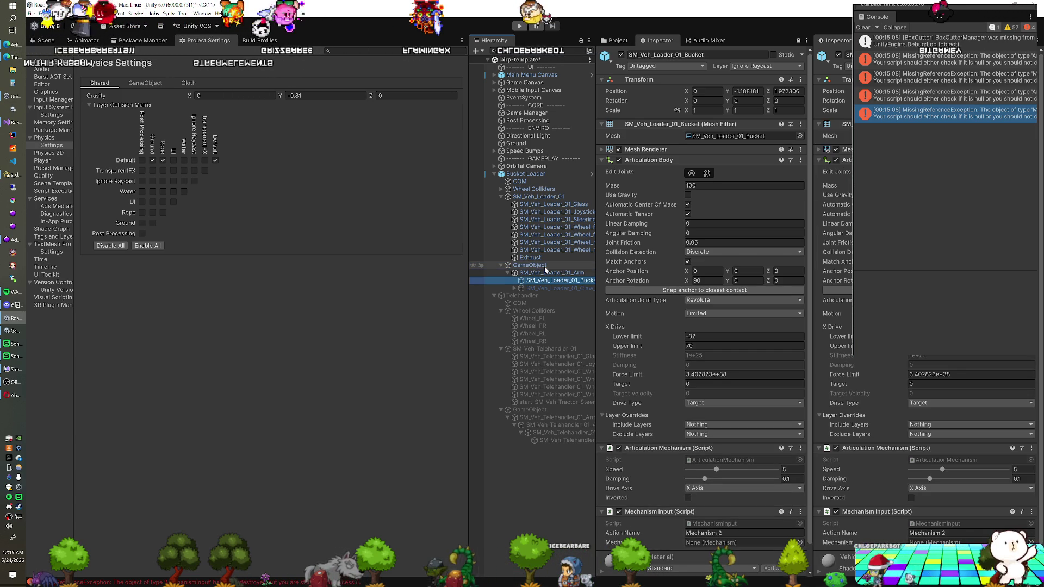
click(545, 266)
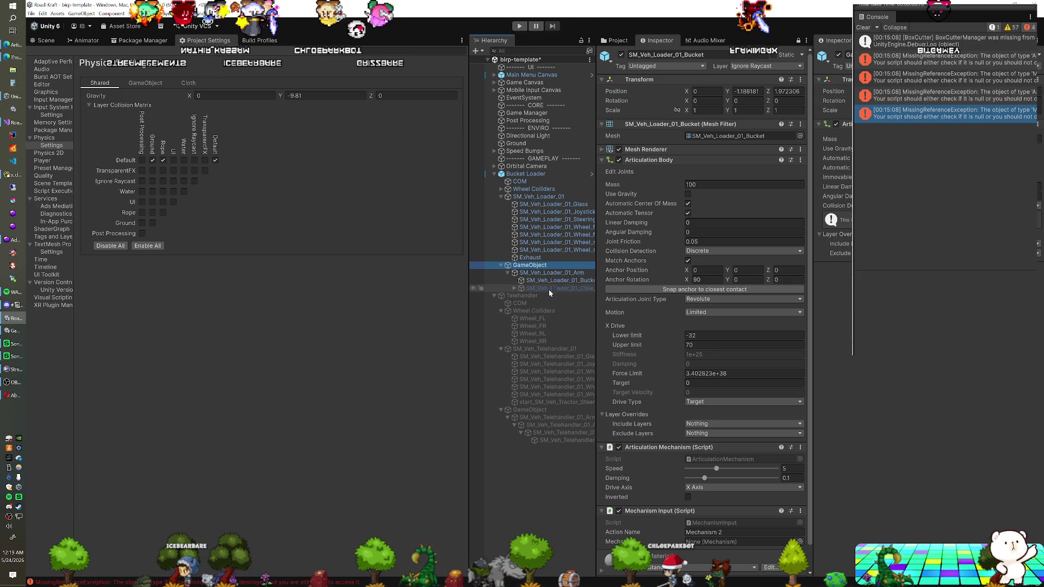
click(545, 295)
text(Z)
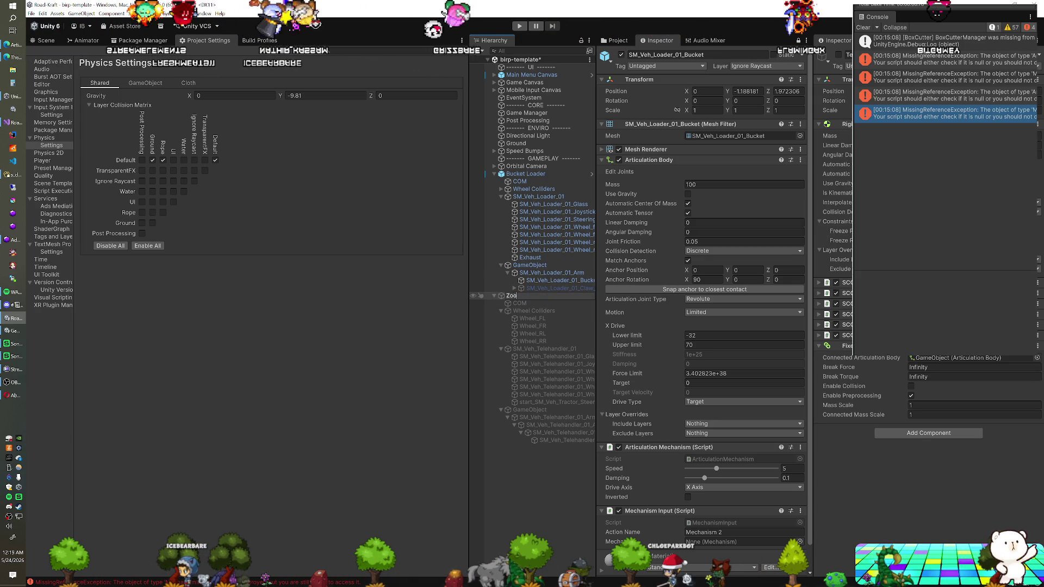
text(oom Bo)
key(Return)
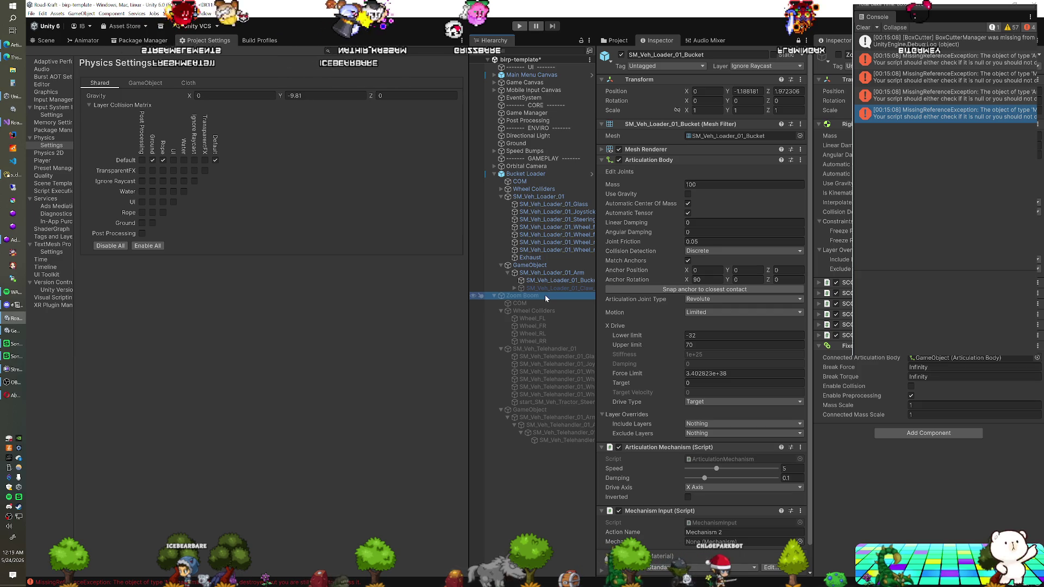
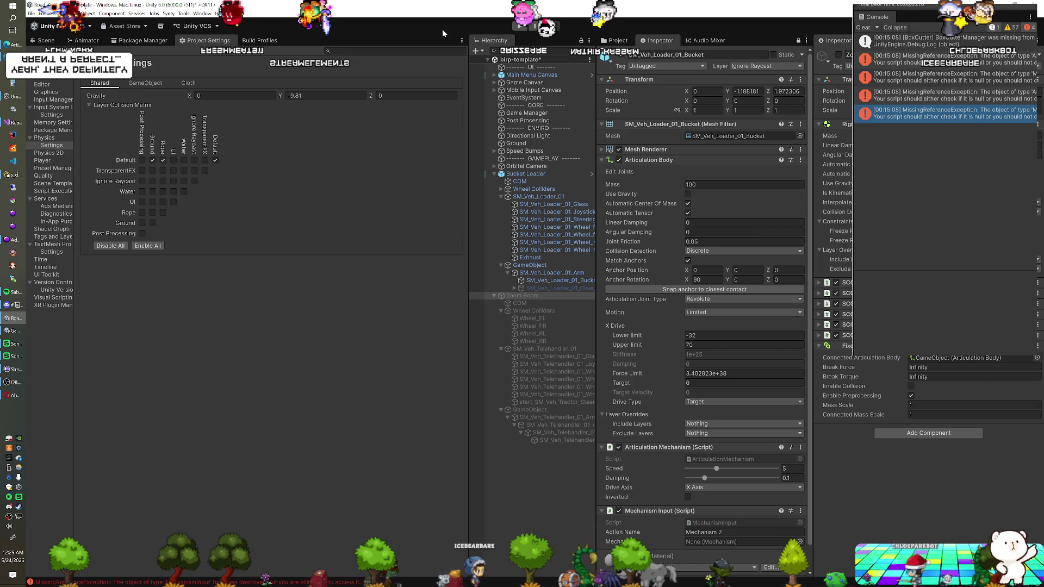
- Select the Bucket Loader, save the scene and enter Play mode to test it
click(536, 174)
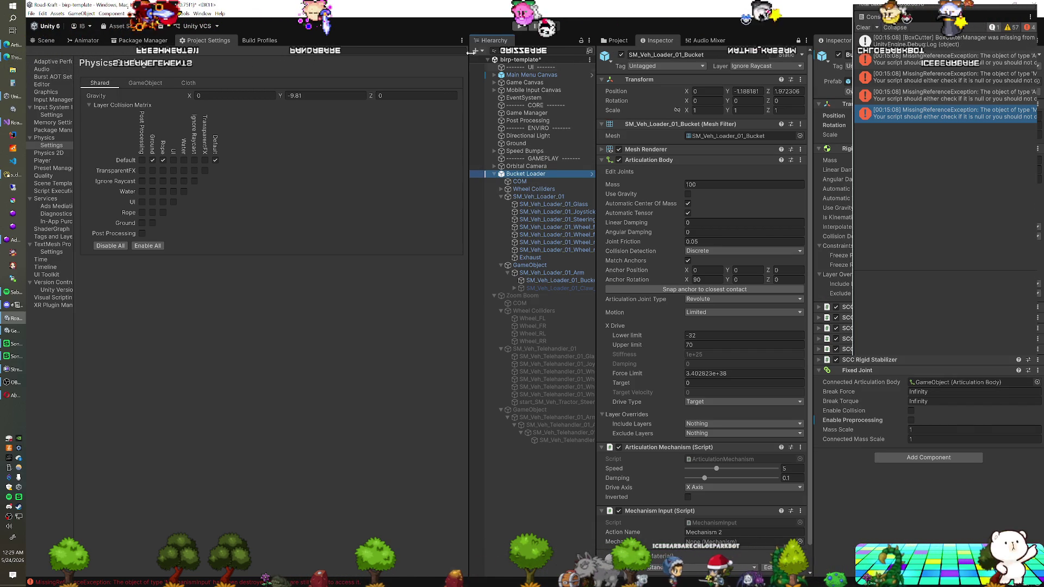
key(ctrl+s)
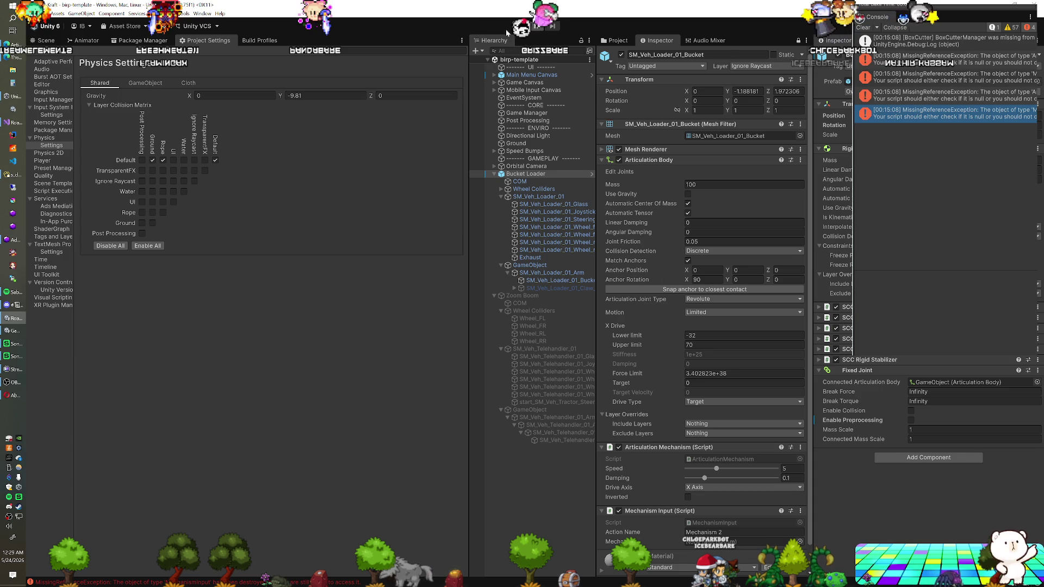
click(519, 26)
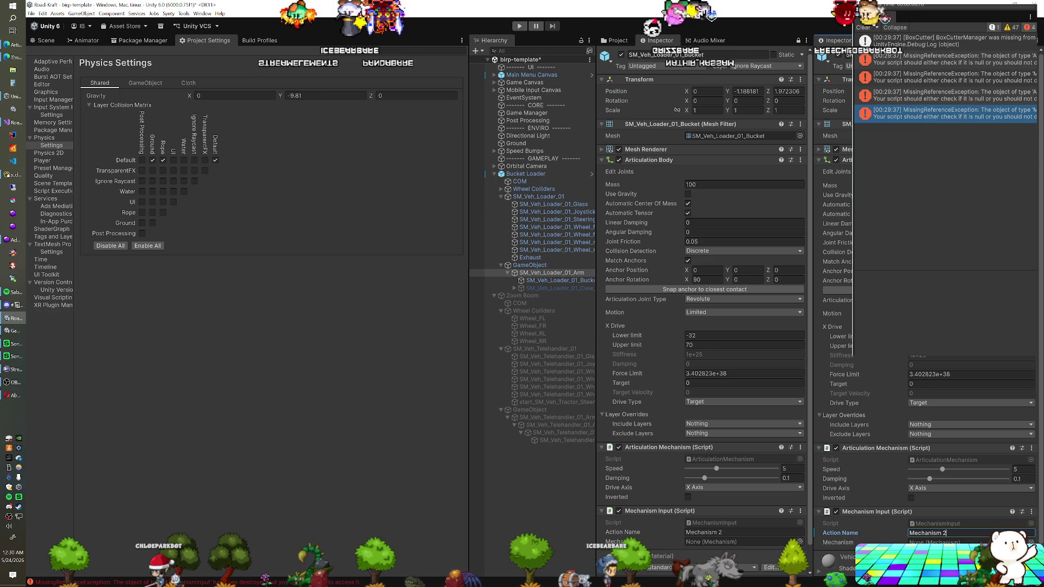
- Change SM_Veh_Loader_01_Bucket's Mechanism Input Action Name to Mechanism 1
click(560, 280)
click(946, 533)
key(BackSpace)
text(1)
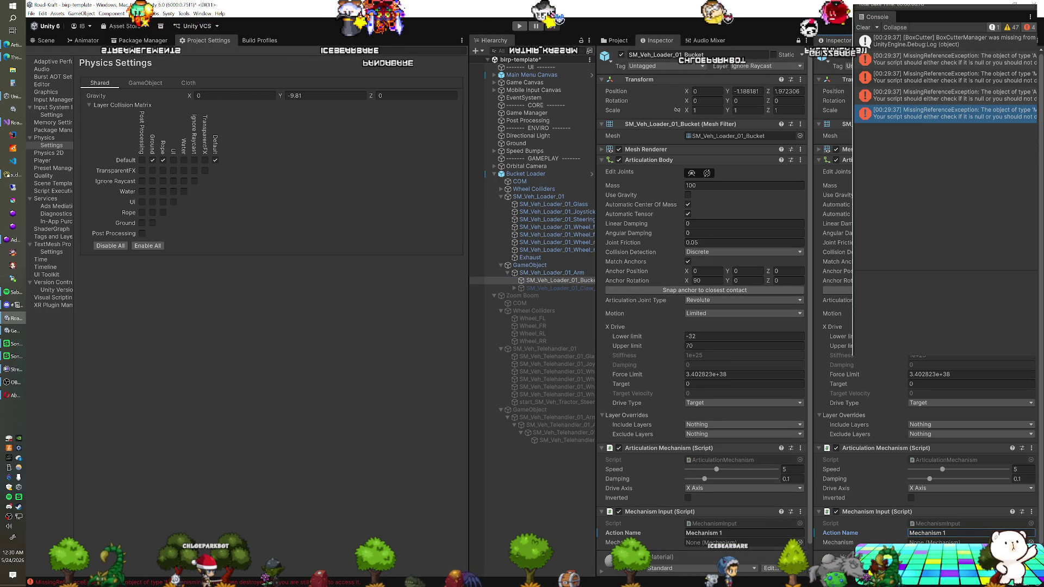
- Select the Zoom Boom telehandler, save the scene and start Play mode with it
click(514, 174)
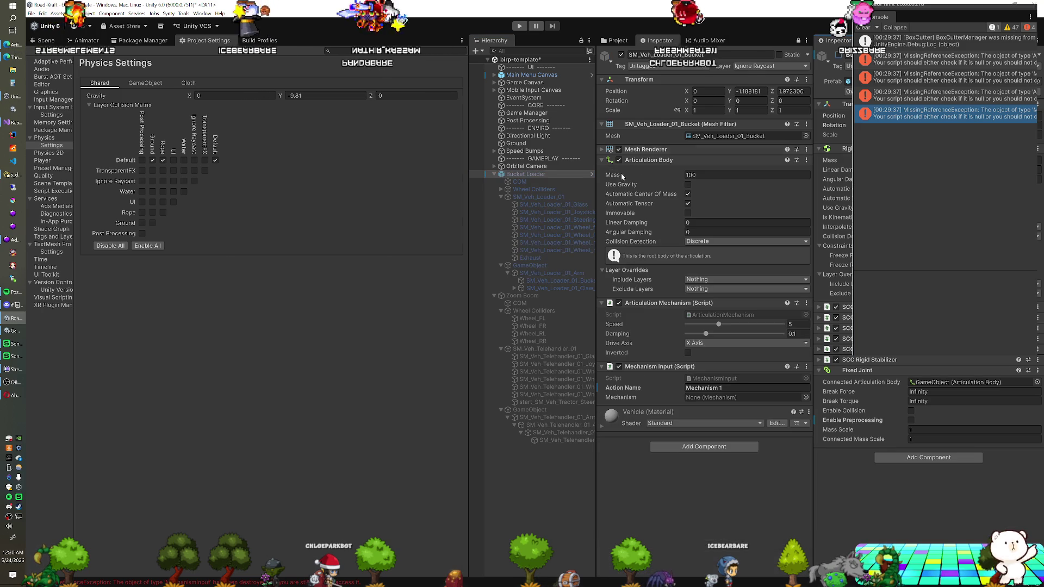
click(546, 293)
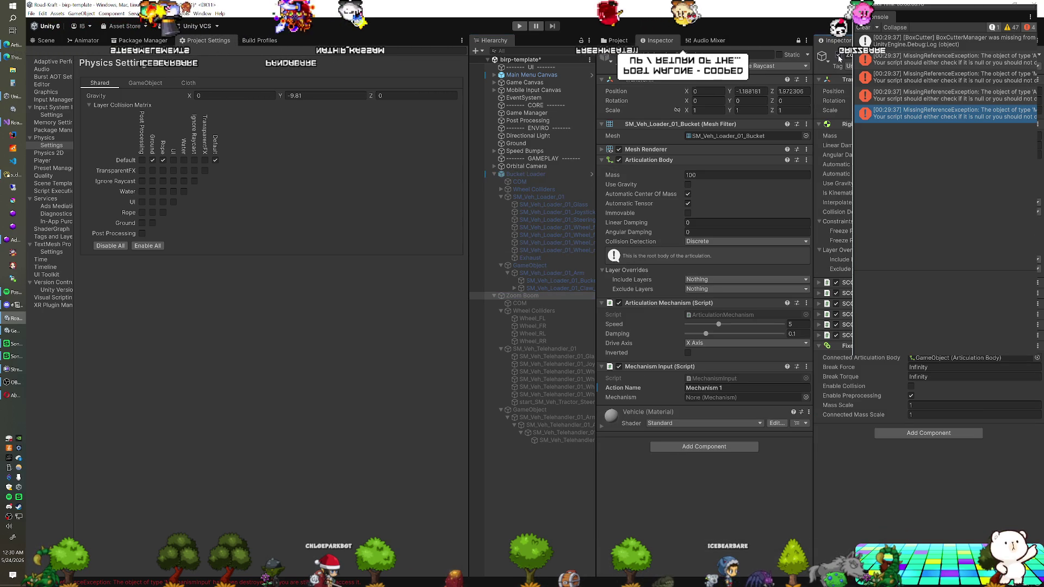
click(535, 296)
key(ctrl+s)
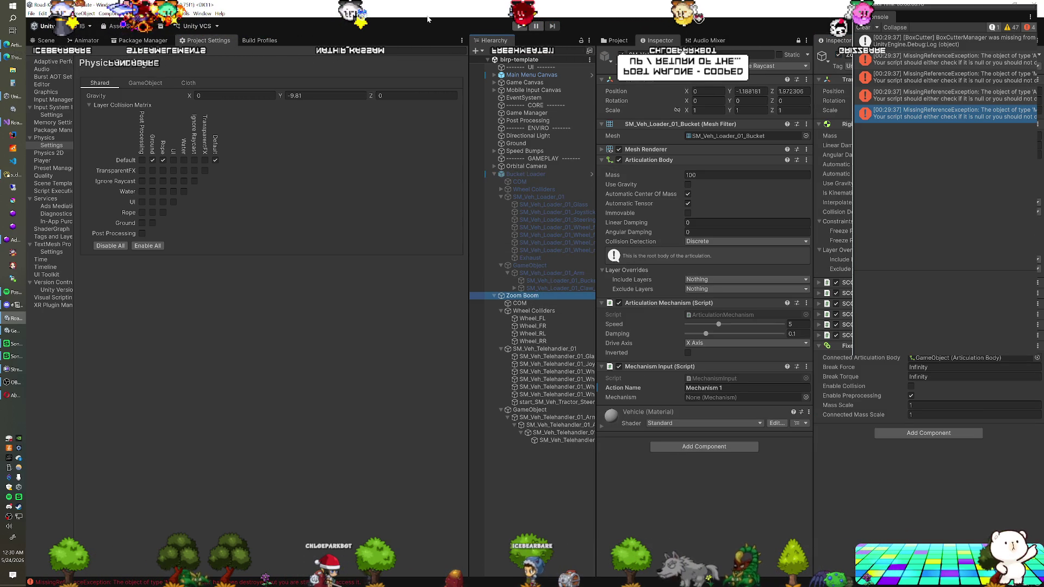
click(520, 26)
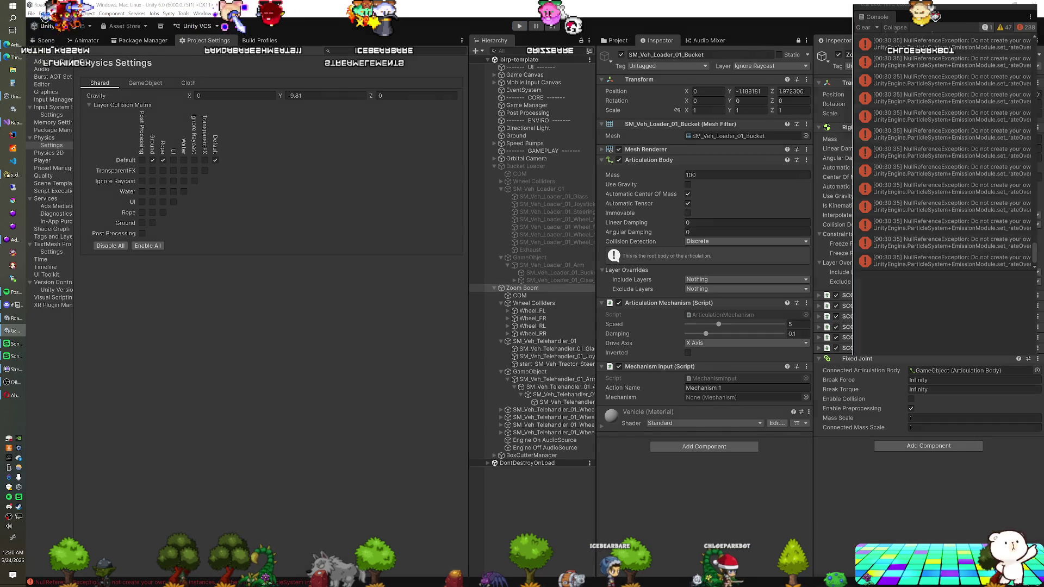
- Read the error's stack trace and expand SCC Input Processor, SCC Audio and SCC Particles
click(892, 260)
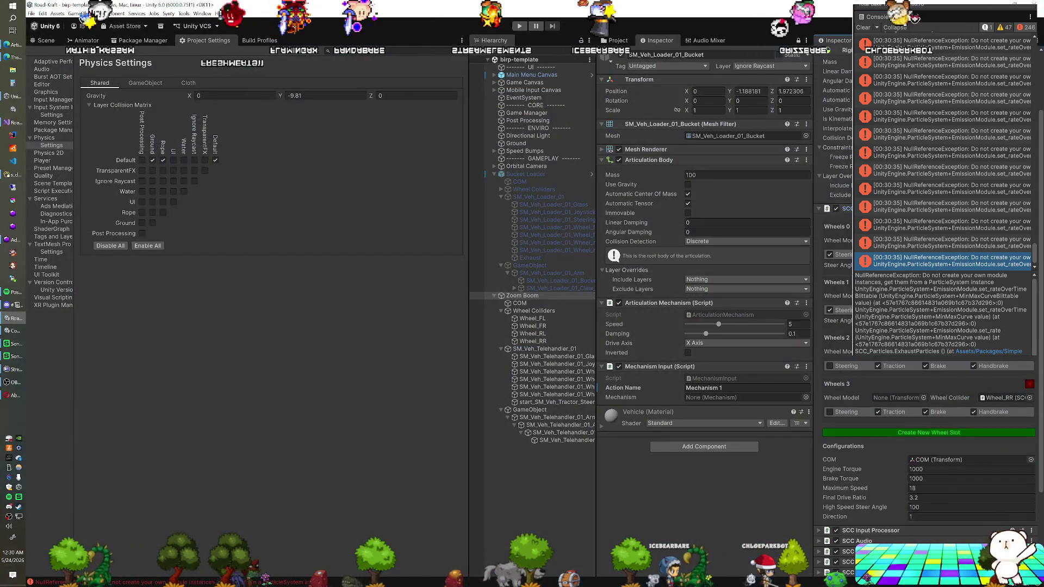
scroll(823, 428, down, 4)
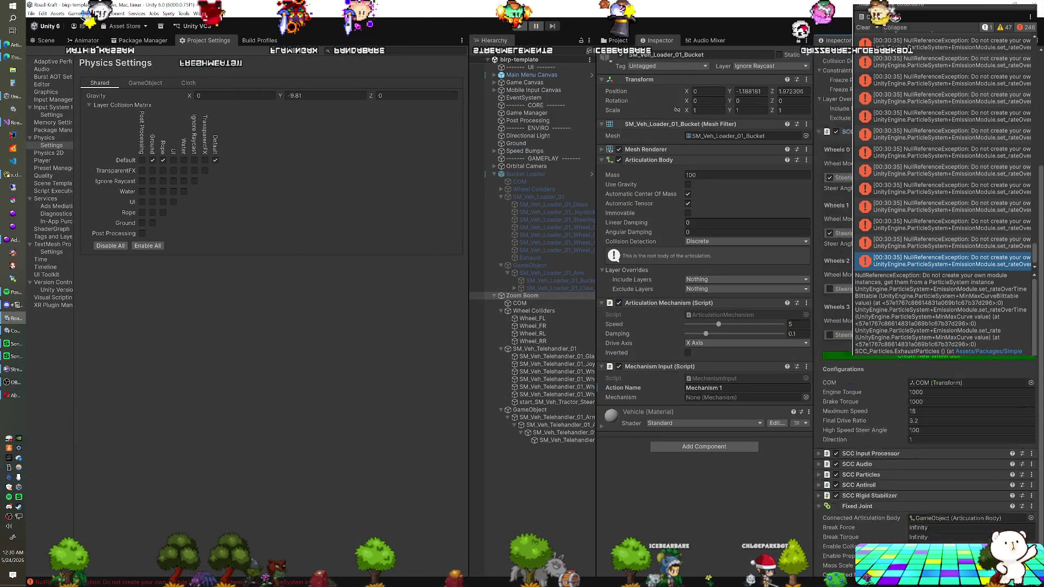
click(823, 428)
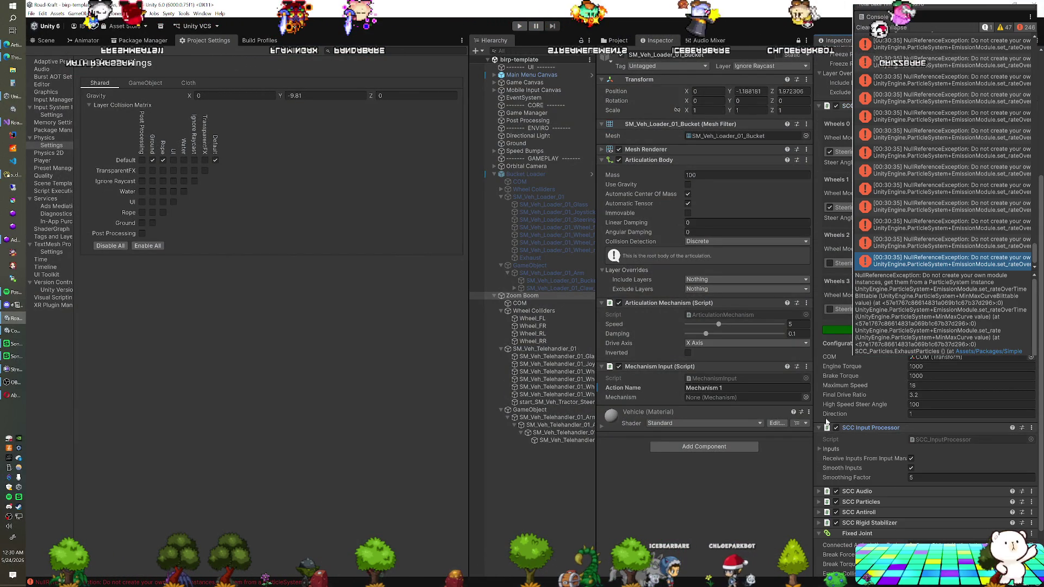
scroll(833, 431, down, 2)
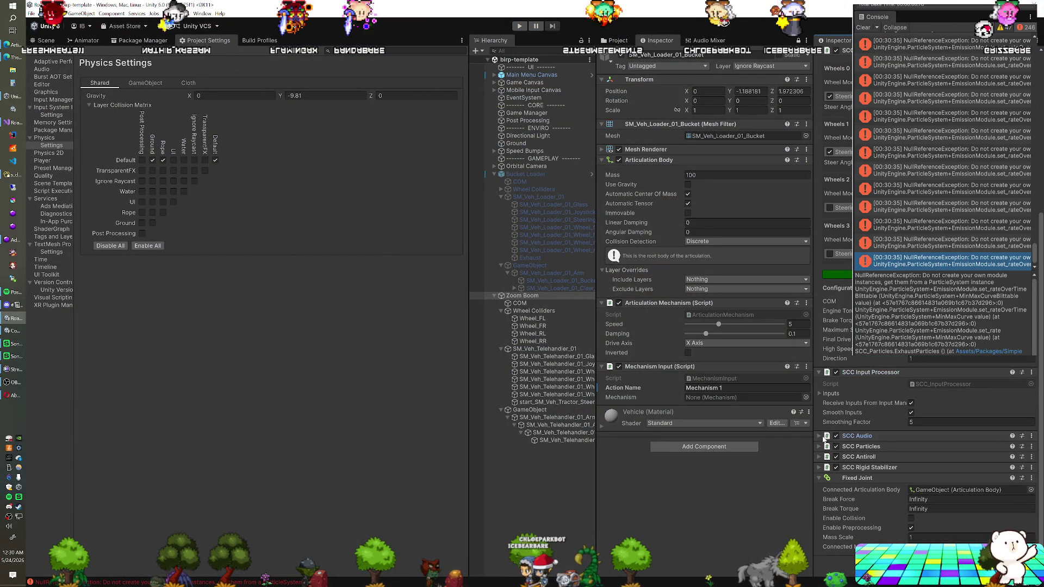
click(823, 437)
scroll(823, 452, down, 2)
click(819, 470)
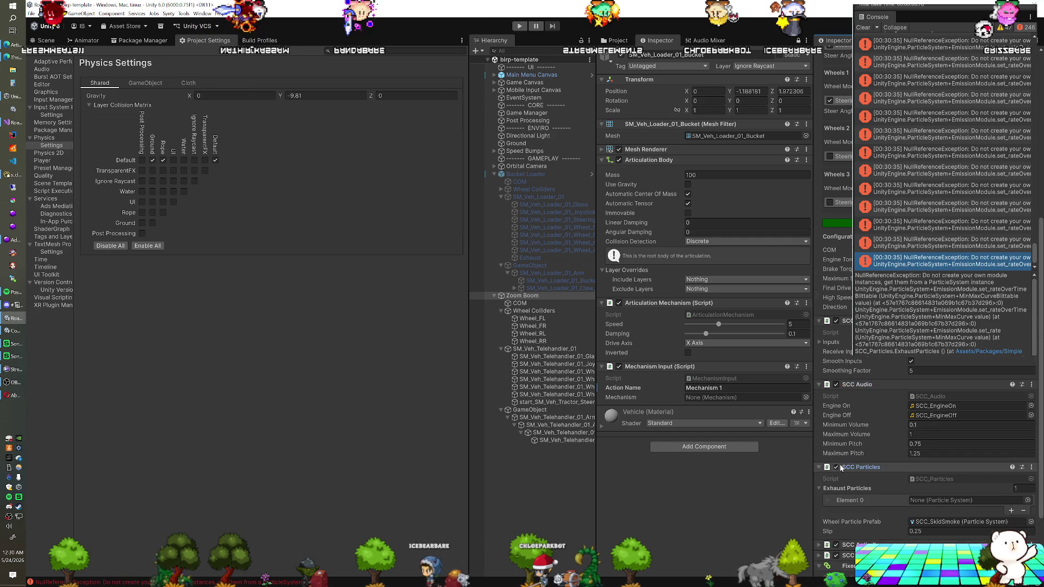
- Duplicate the bucket loader's Exhaust as Exhaust (1) and parent it under SM_Veh_Telehandler_01
scroll(848, 465, down, 3)
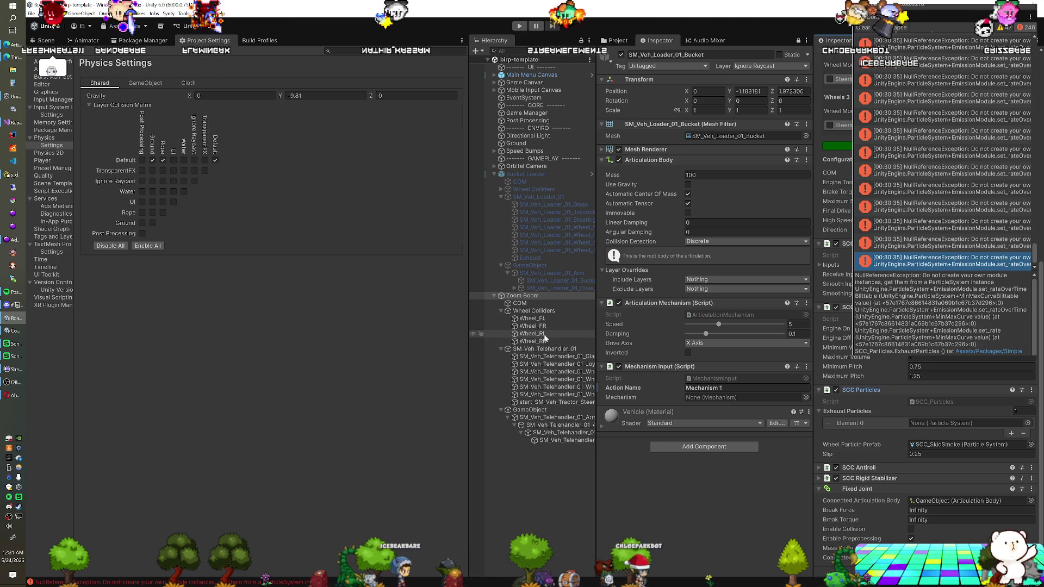
click(555, 258)
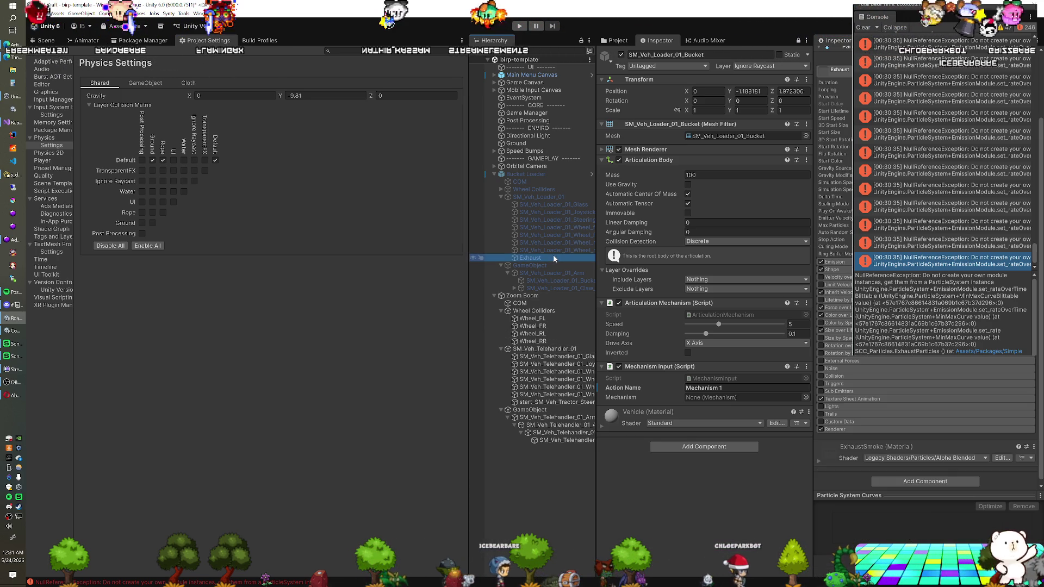
key(ctrl+d)
drag(541, 305, 537, 304)
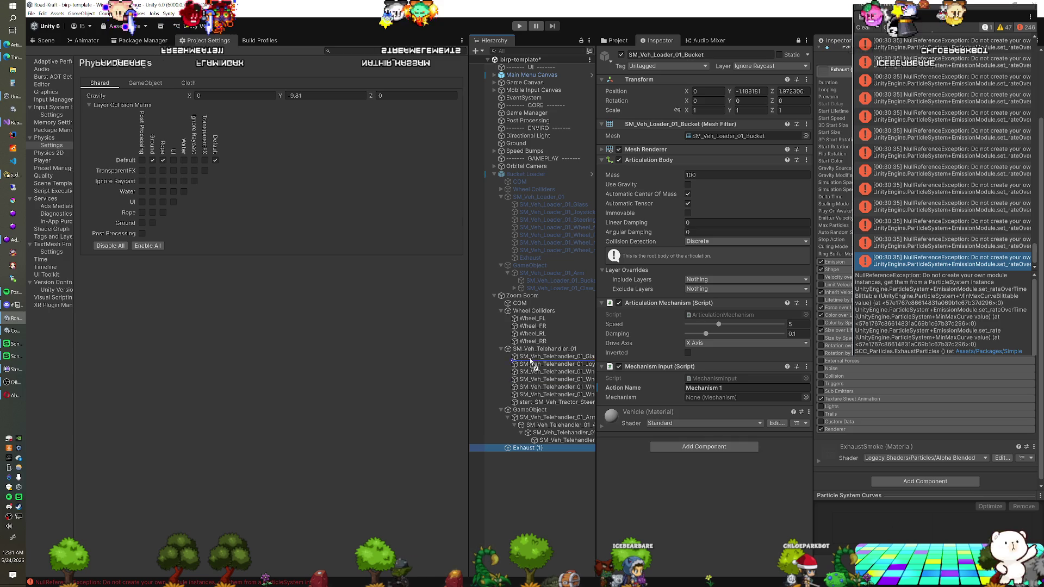
drag(531, 353, 531, 351)
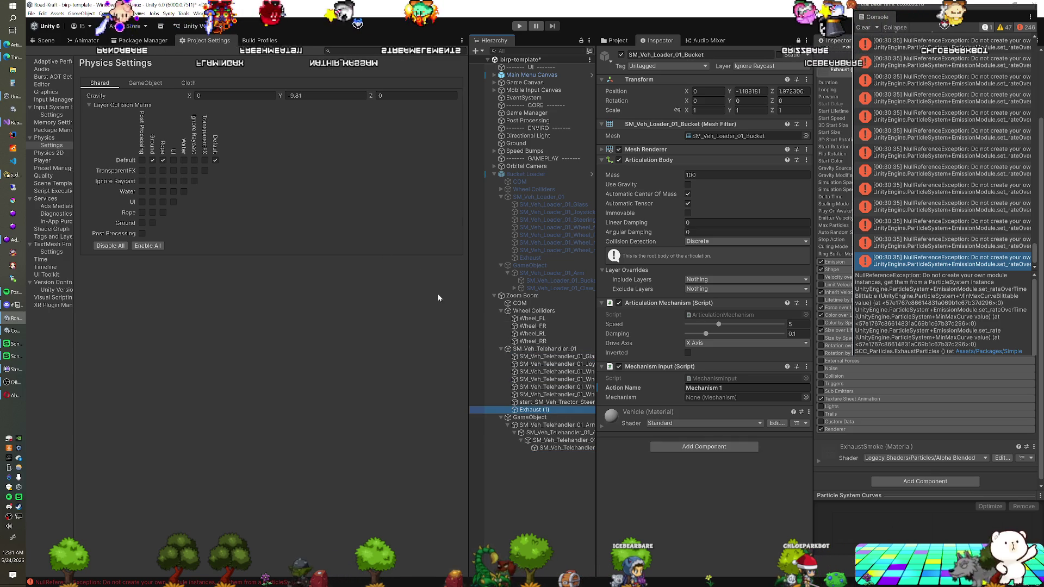
key(ctrl+1)
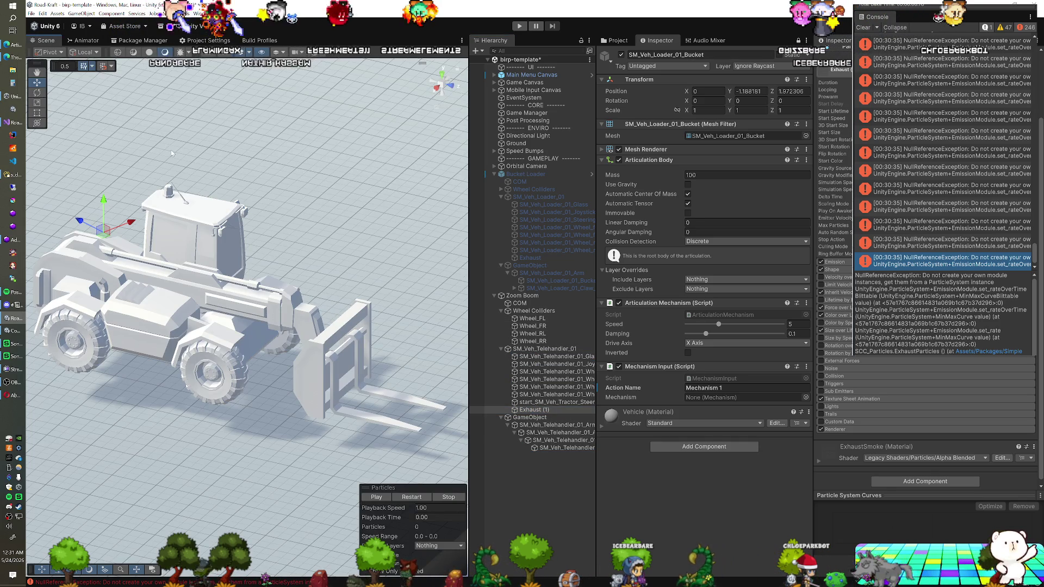
- Rotate Exhaust (1) from the top view to align it with the telehandler
mouse_move(180, 218)
mouse_down()
mouse_move(240, 300)
mouse_move(415, 232)
mouse_up()
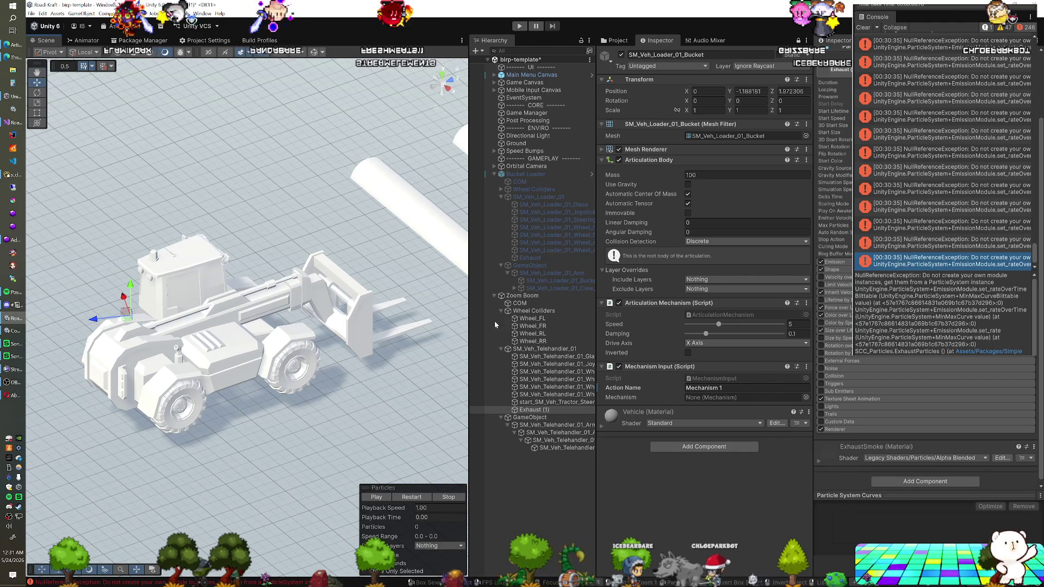
click(441, 79)
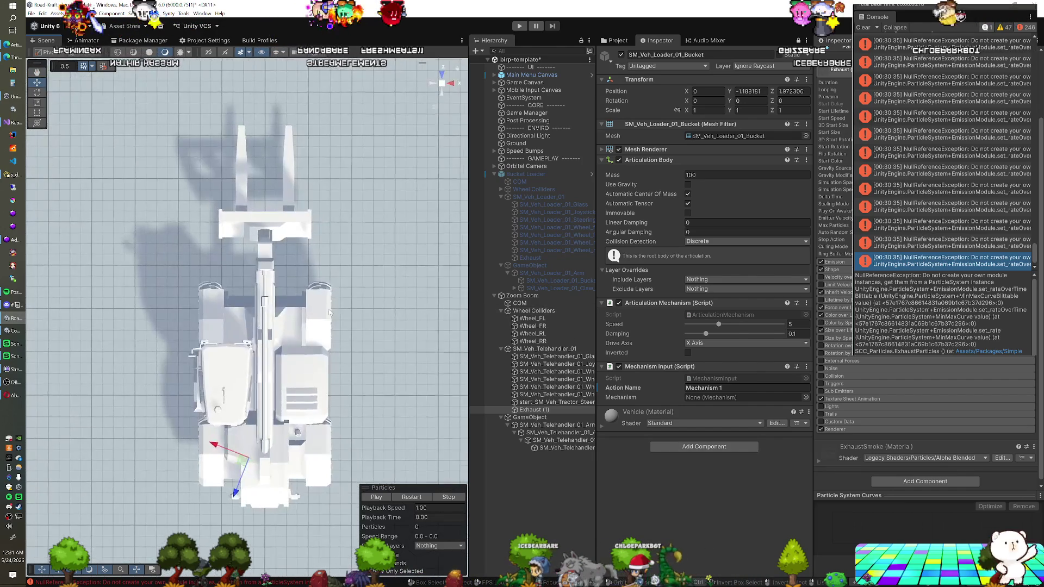
scroll(251, 332, up, 5)
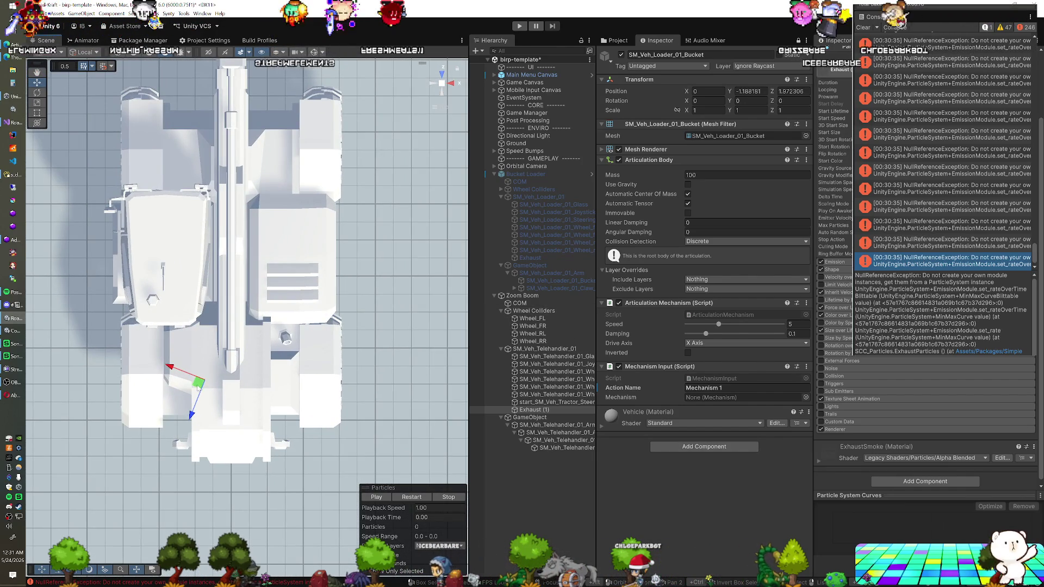
key(e)
drag(339, 370, 353, 363)
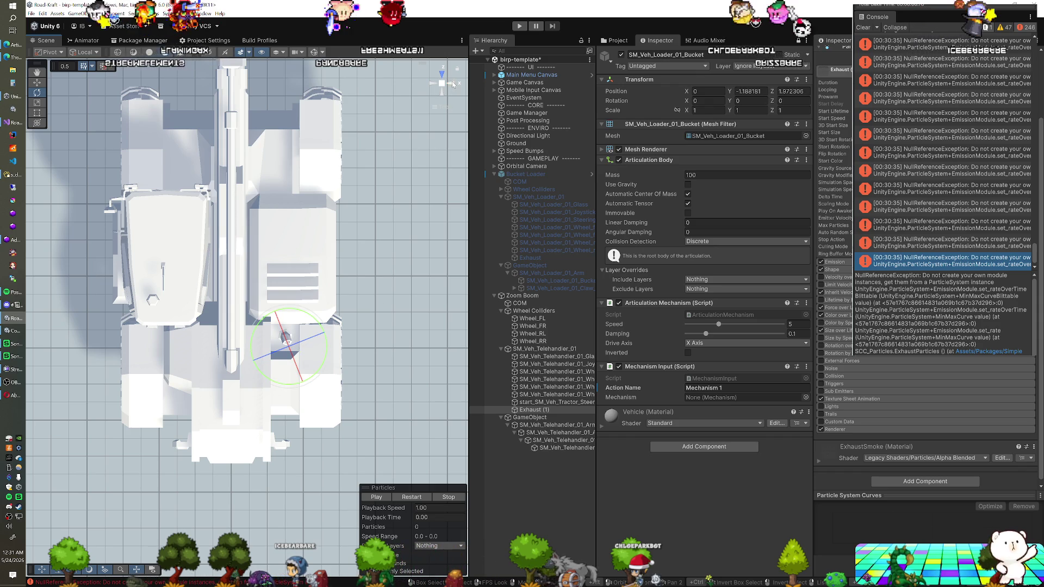
- Lower Exhaust (1) onto the telehandler body near the cab from the right view
click(453, 84)
key(w)
drag(220, 197, 223, 225)
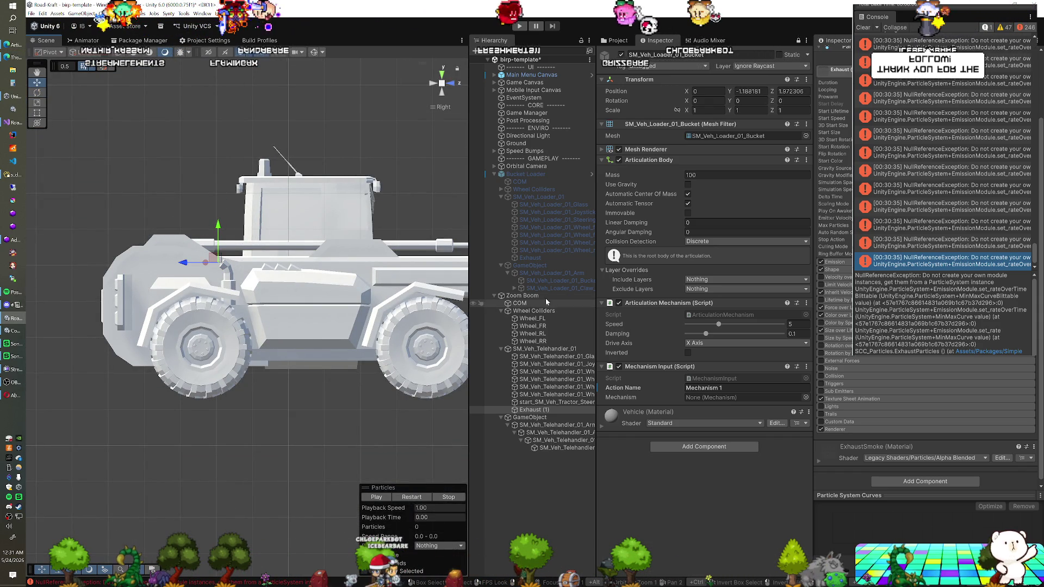
click(547, 297)
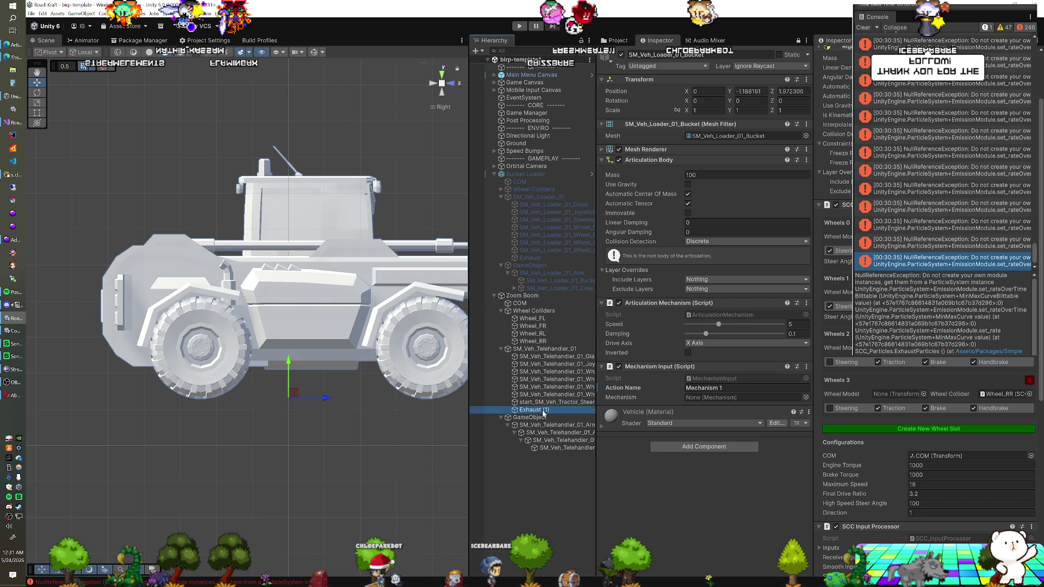
- Enable steering on the rear-right wheel Wheel_RR with a 25 steer angle
scroll(908, 541, down, 7)
drag(909, 541, 963, 478)
scroll(876, 417, down, 2)
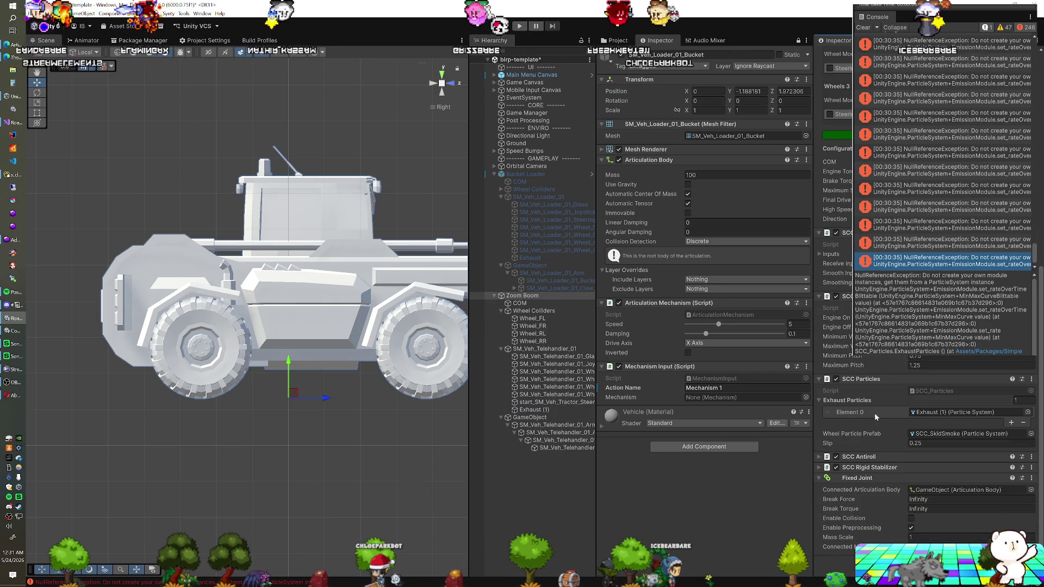
click(866, 457)
scroll(870, 462, down, 1)
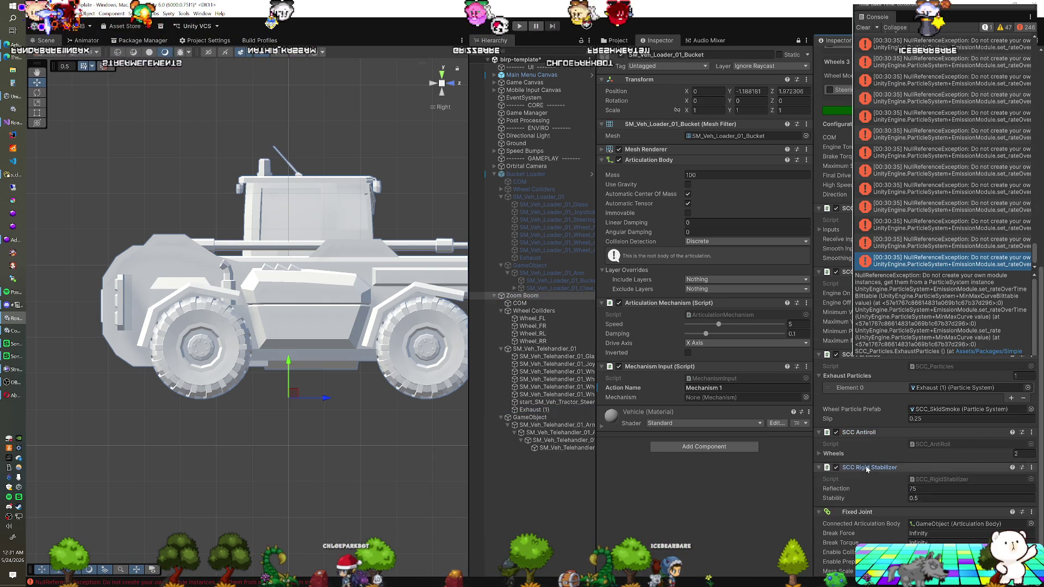
click(876, 468)
scroll(879, 447, down, 2)
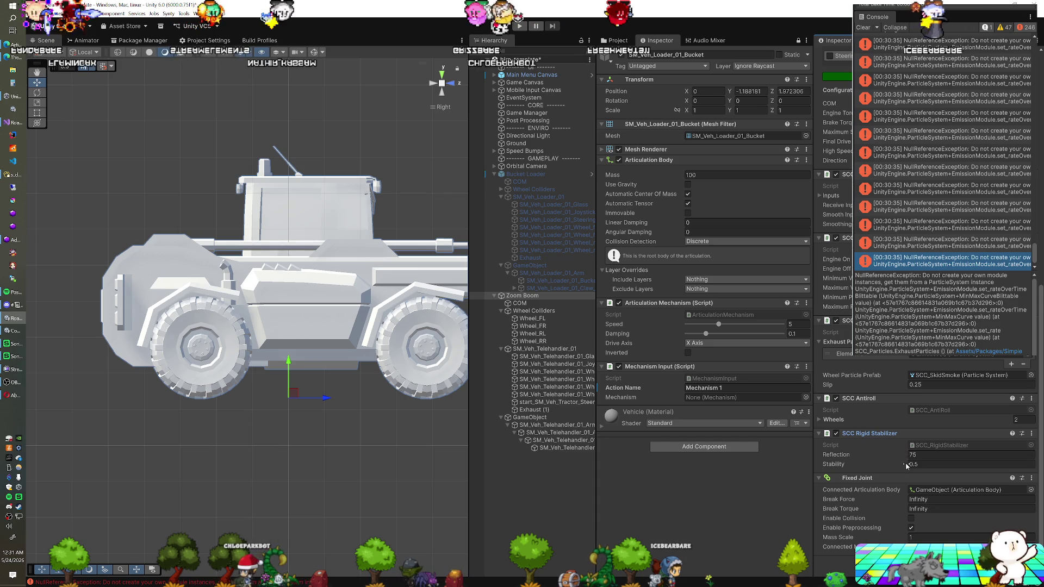
scroll(912, 435, up, 2)
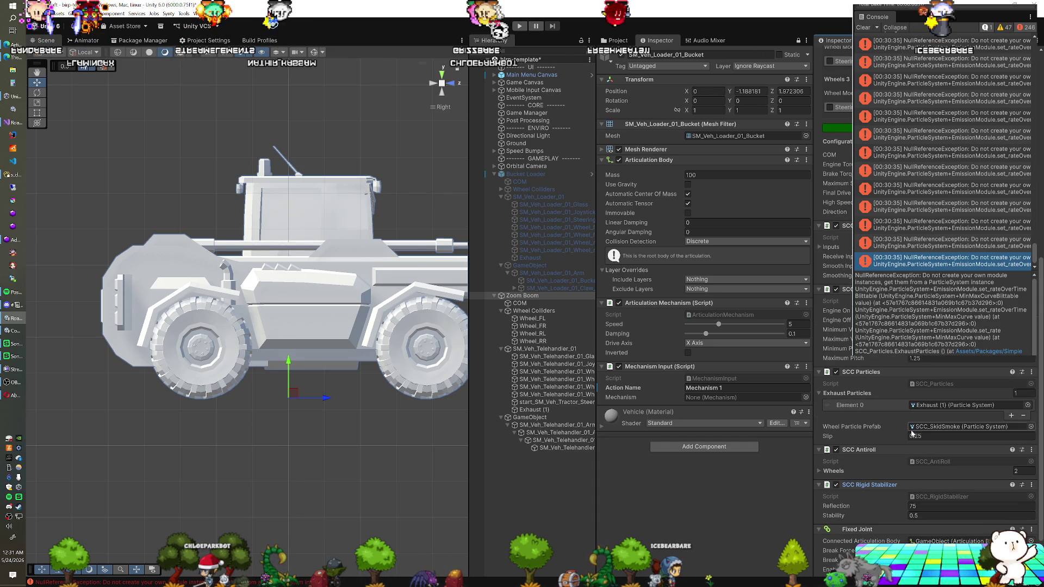
scroll(913, 434, up, 1)
scroll(913, 428, up, 7)
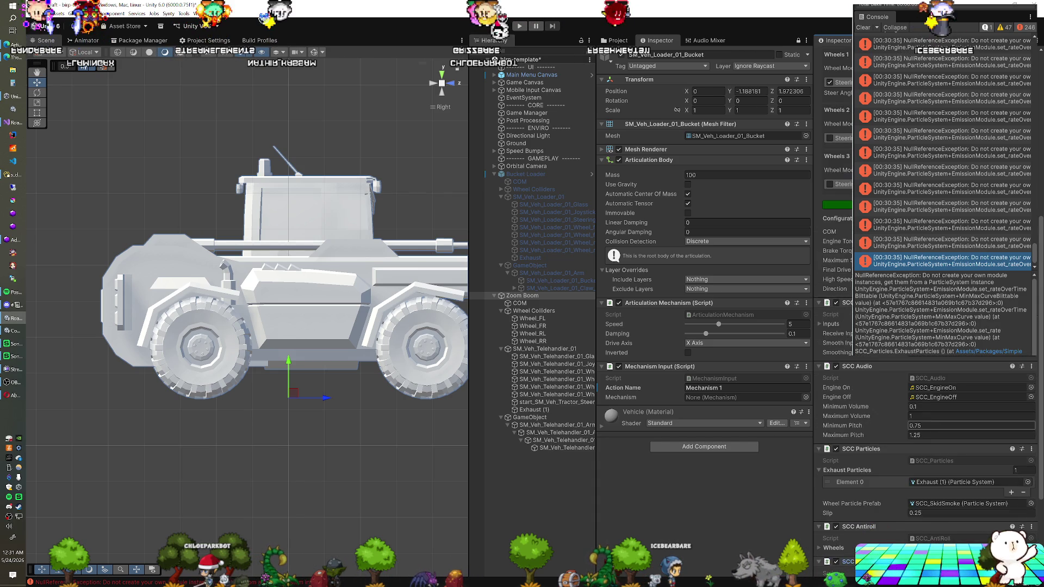
scroll(913, 424, up, 3)
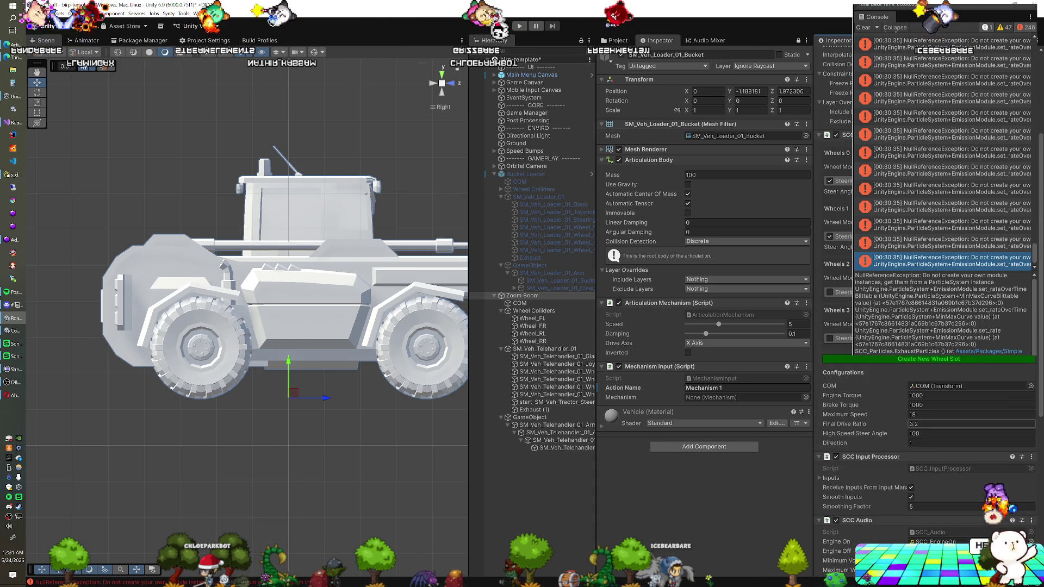
click(830, 400)
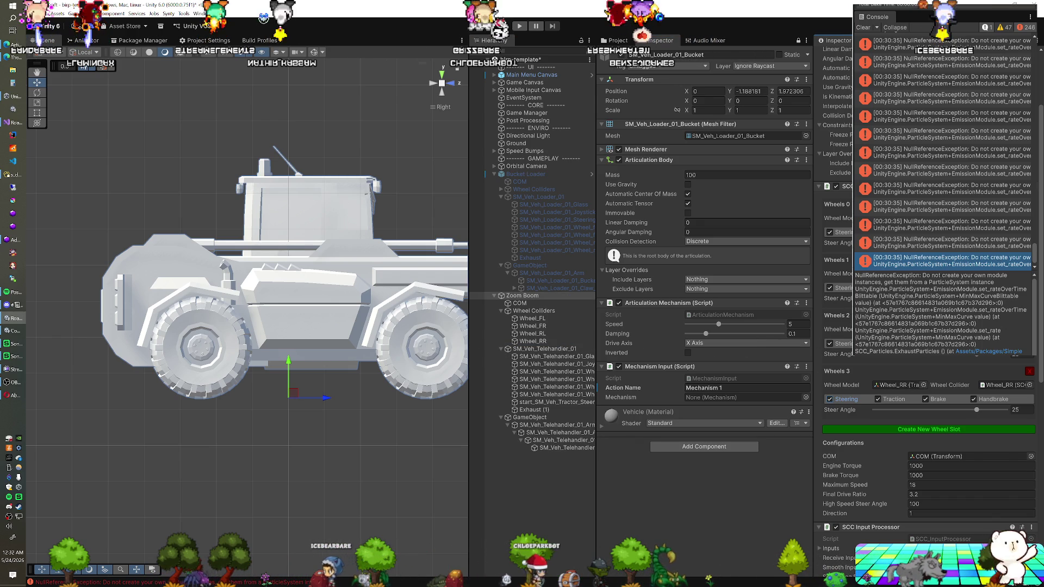
- Review the SCC controller settings and save the birp-template scene
scroll(928, 381, down, 1)
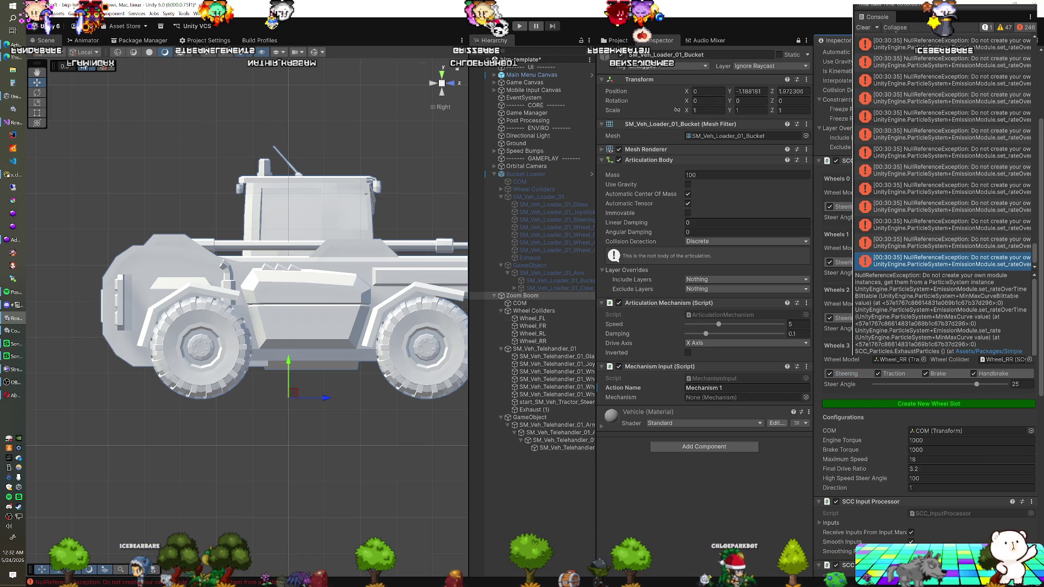
scroll(927, 381, down, 9)
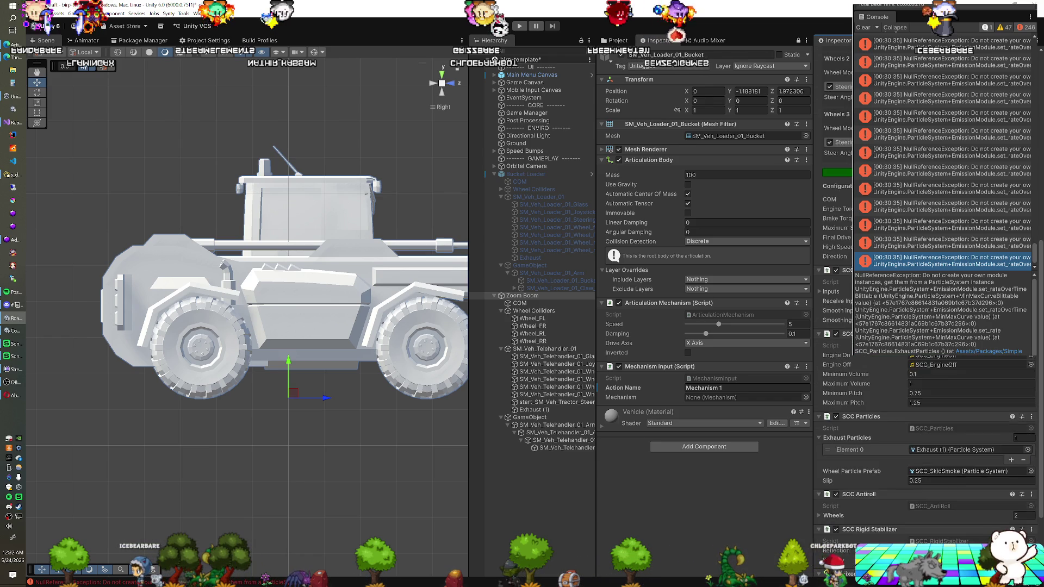
scroll(925, 381, down, 4)
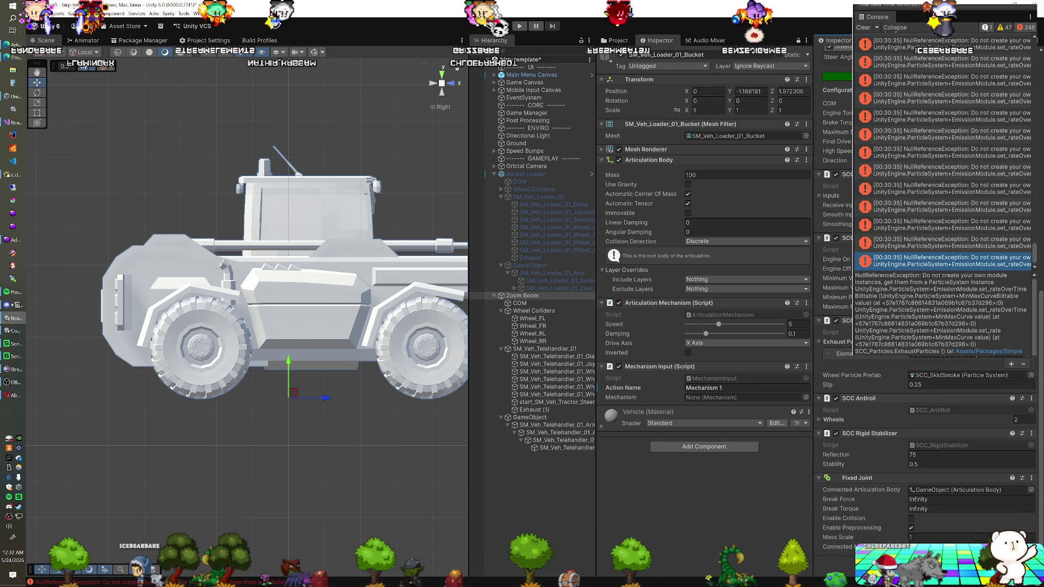
scroll(927, 381, up, 3)
scroll(927, 380, up, 8)
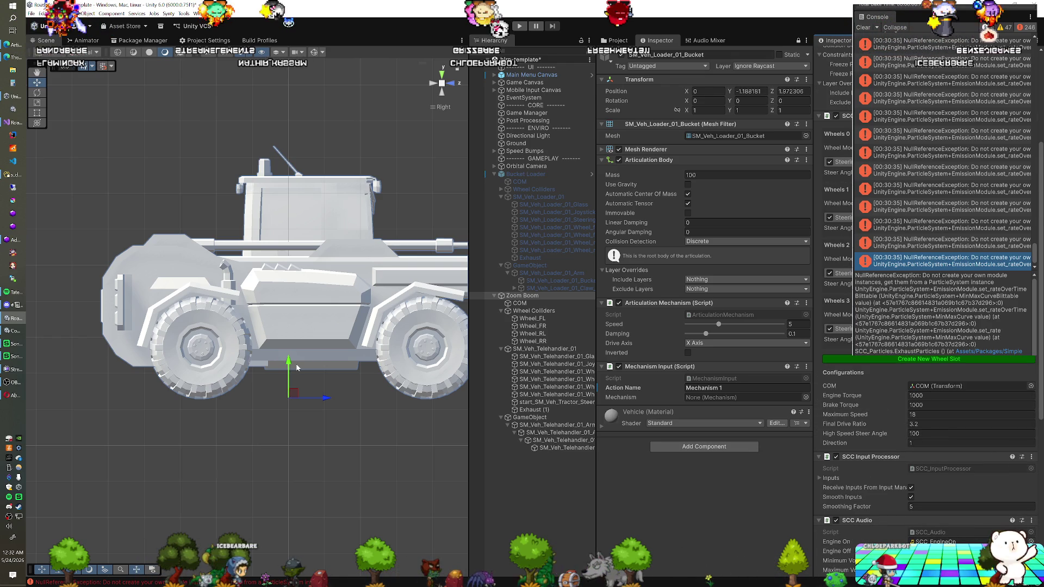
scroll(845, 384, down, 3)
scroll(844, 384, down, 3)
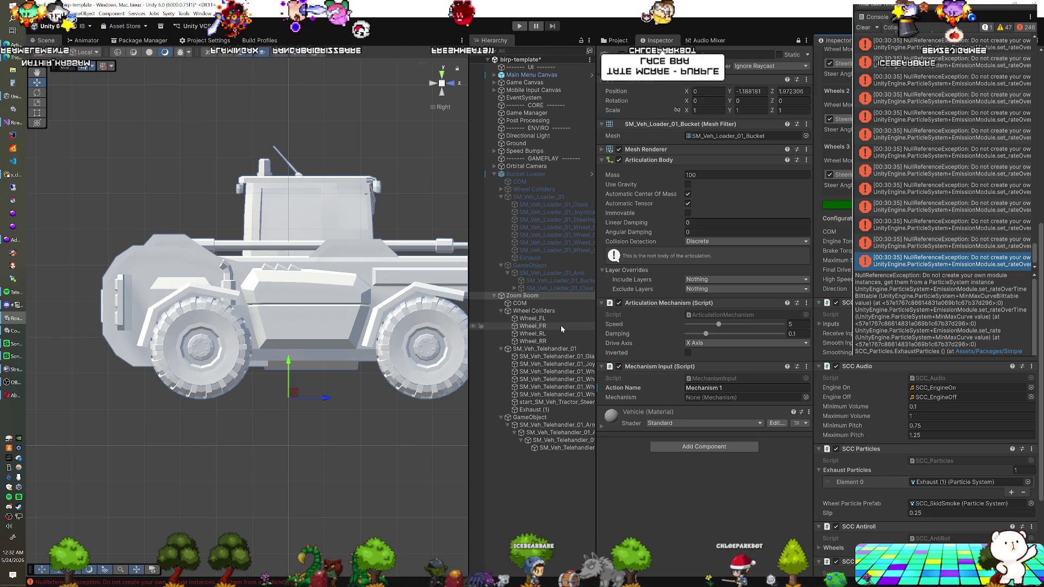
scroll(859, 361, down, 5)
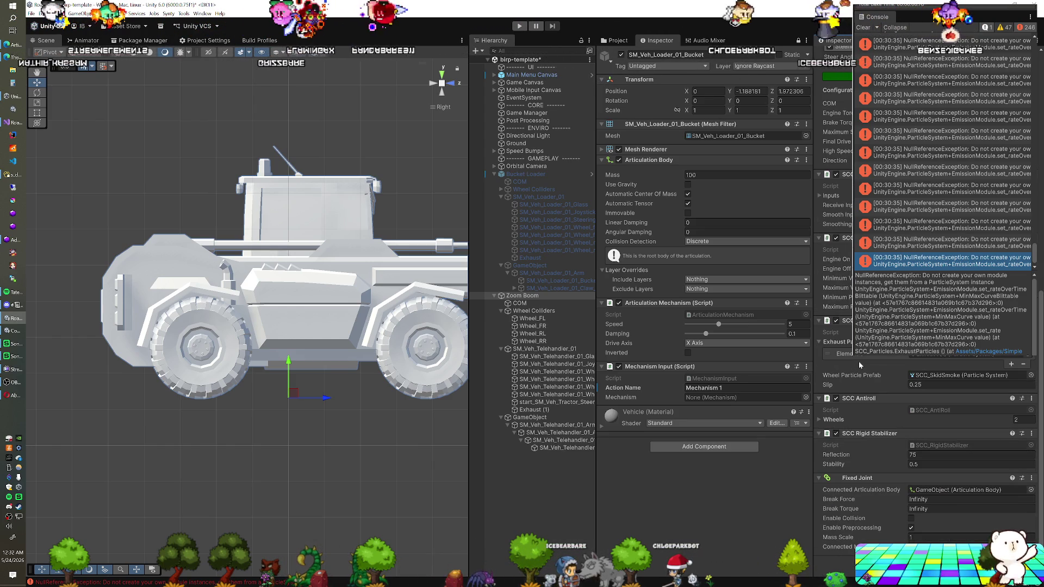
scroll(860, 361, up, 7)
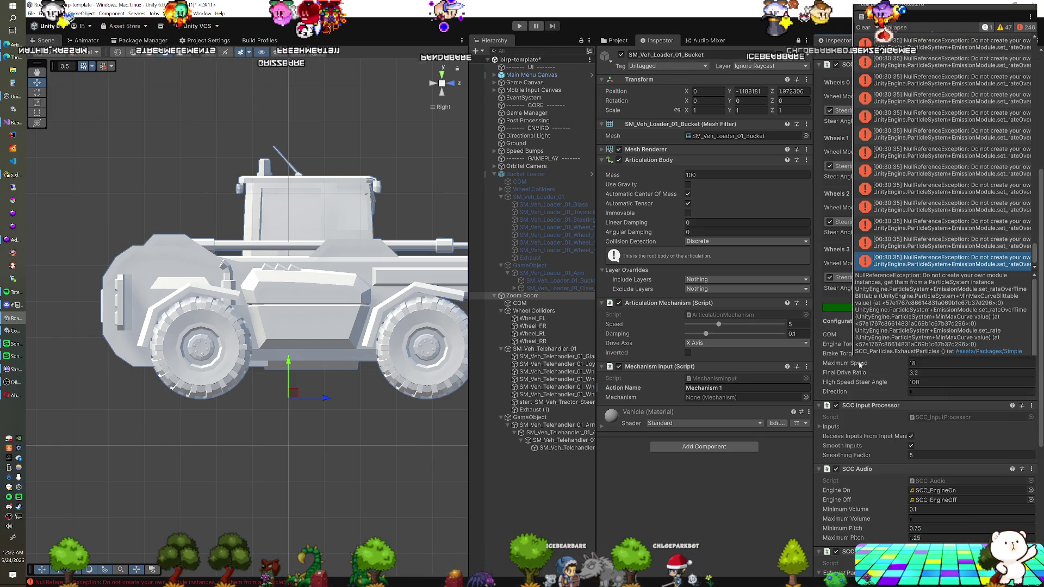
scroll(860, 364, up, 10)
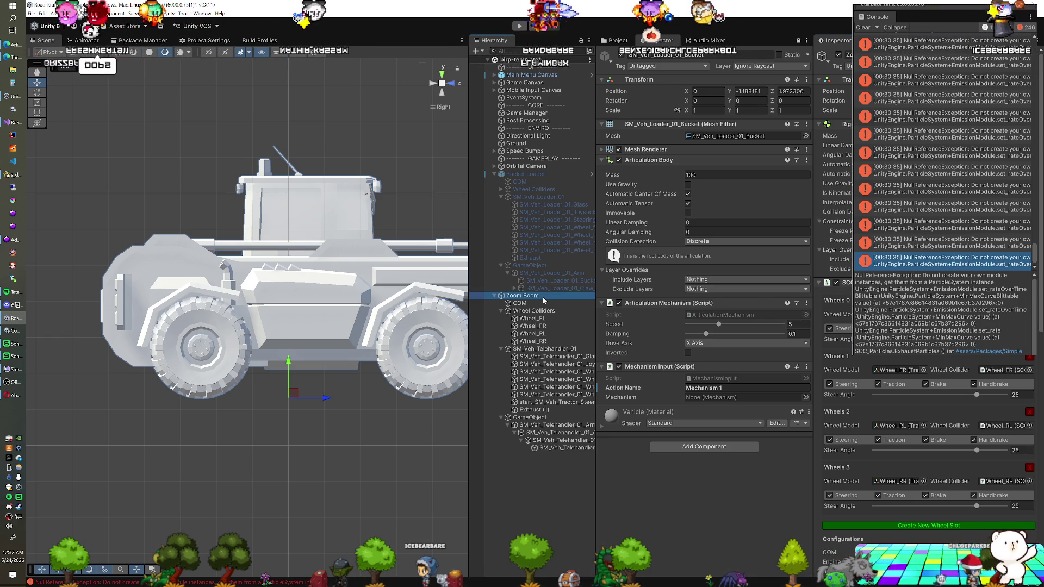
key(ctrl+s)
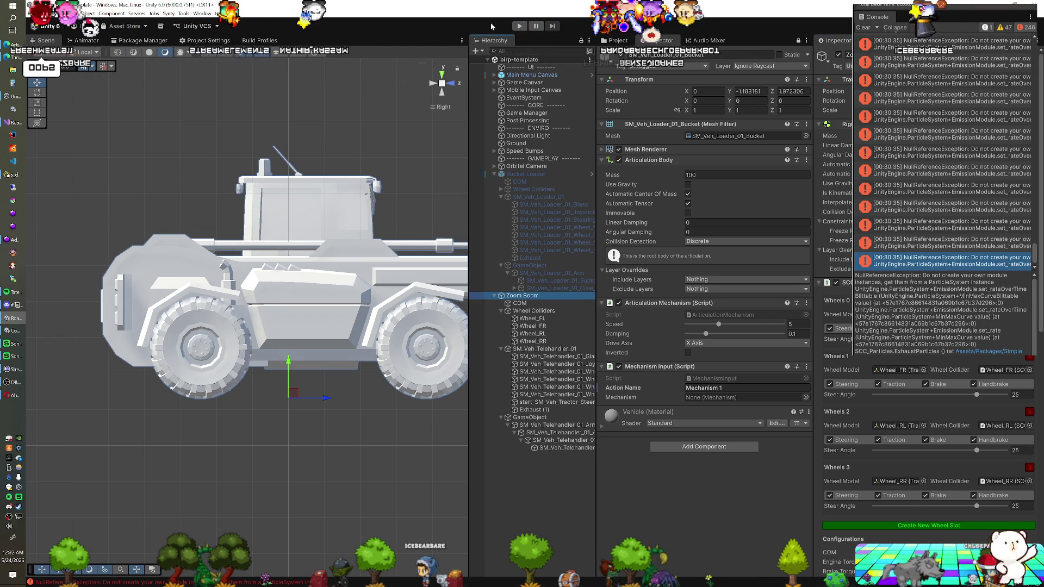
- Test-drive the Zoom Boom telehandler in Play mode, then select its body meshes
click(518, 26)
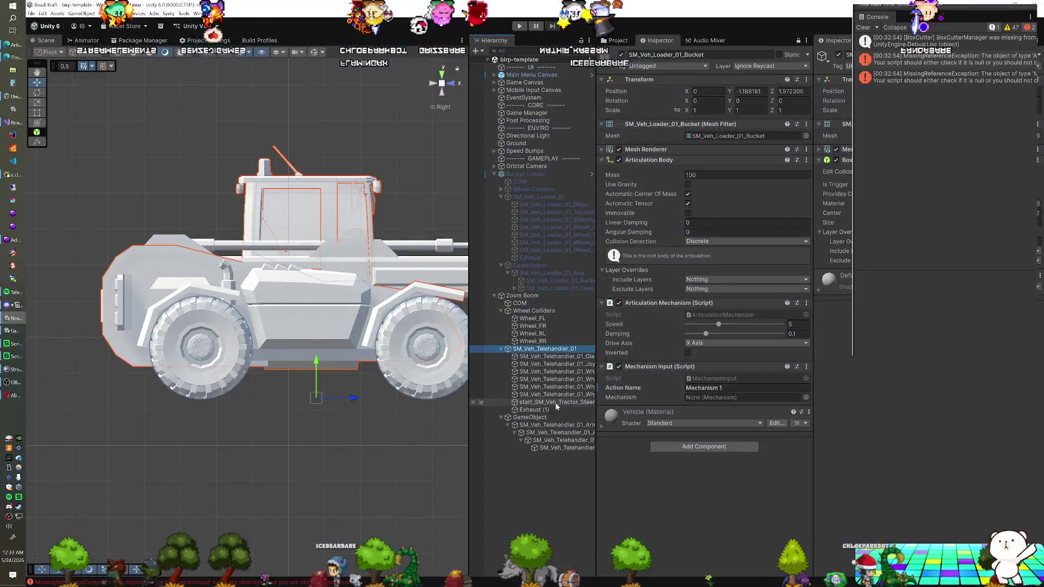
shift+click(573, 402)
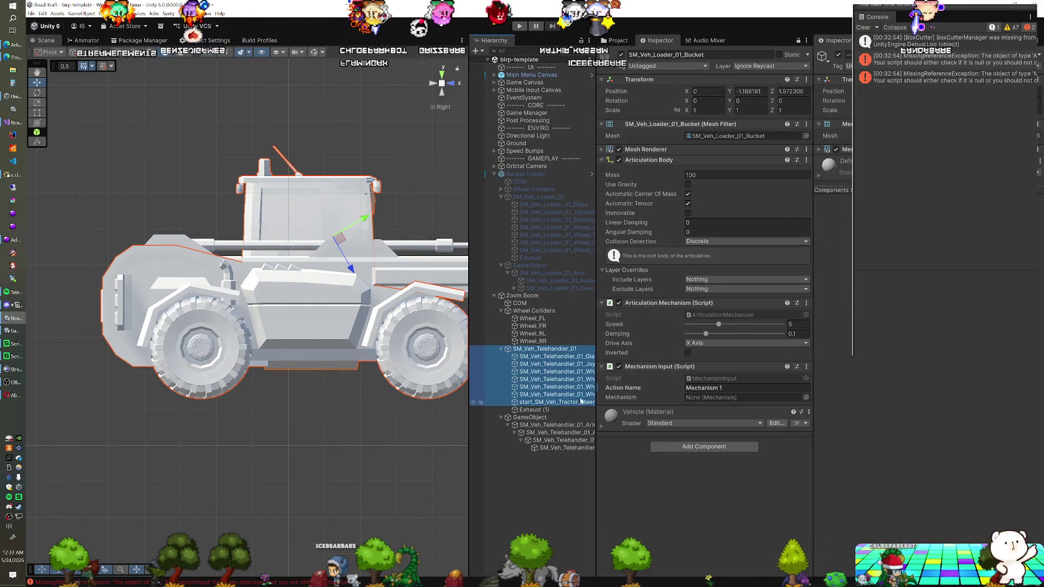
- Apply the Vehicle material to the telehandler body meshes
click(618, 41)
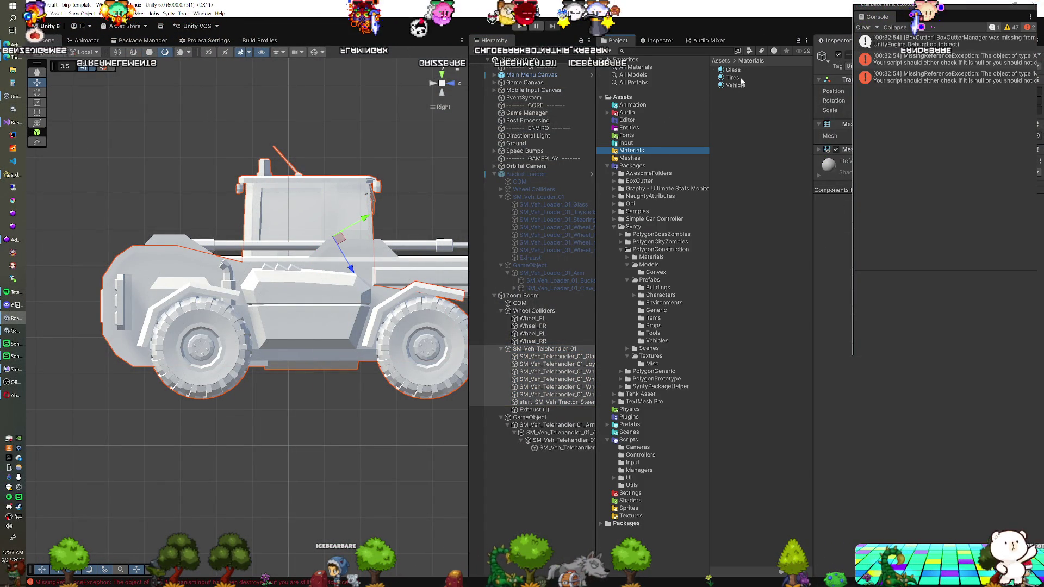
click(820, 151)
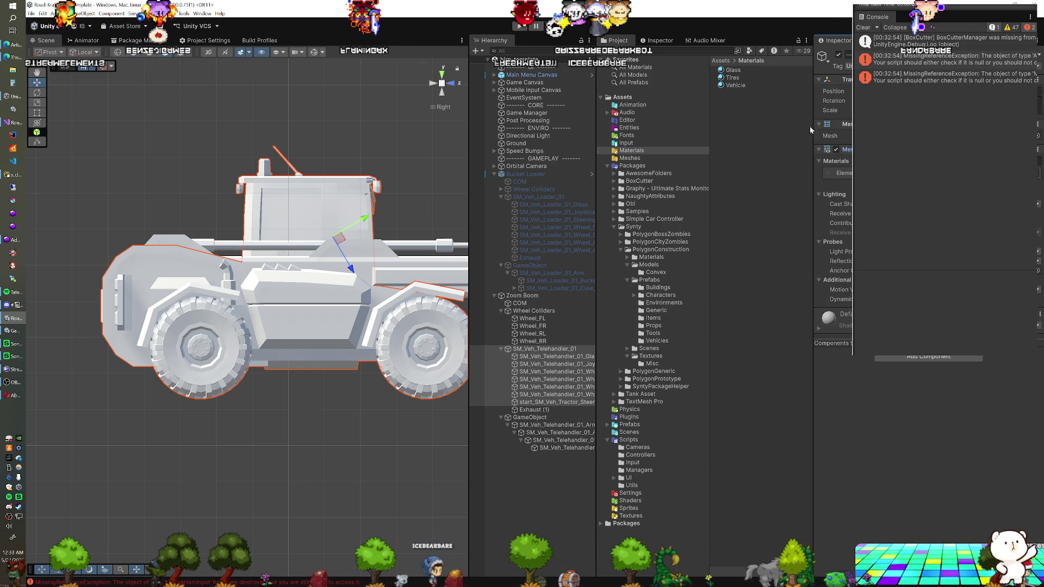
drag(735, 85, 283, 305)
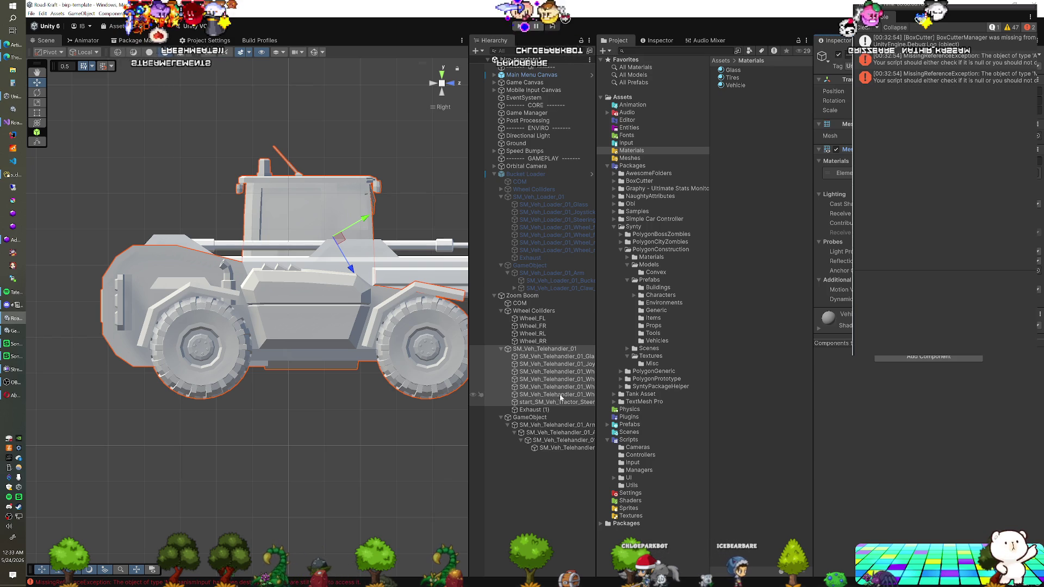
- Apply the Tires material to the four telehandler wheel meshes
click(576, 358)
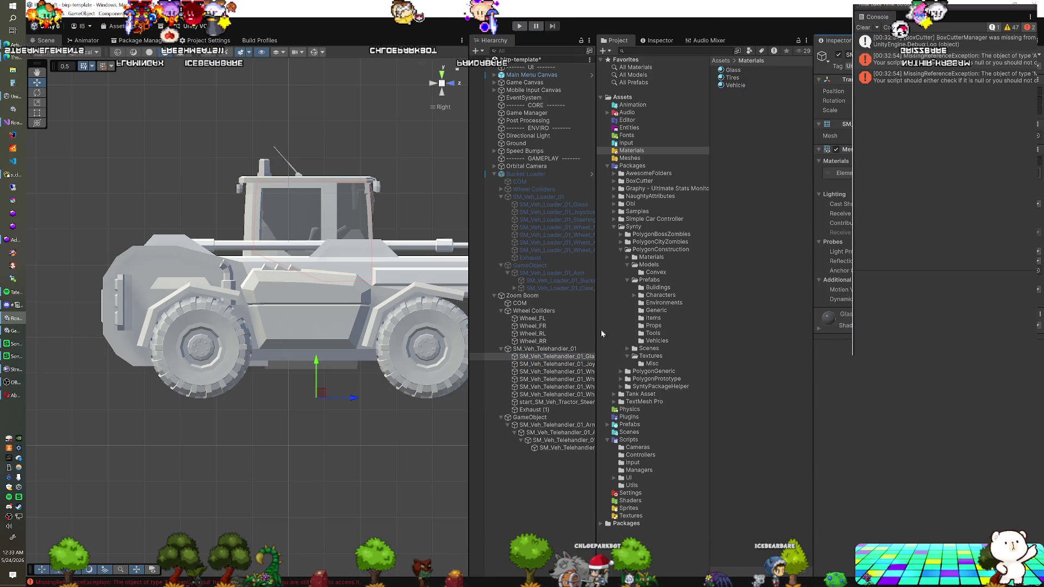
click(561, 321)
shift+click(557, 342)
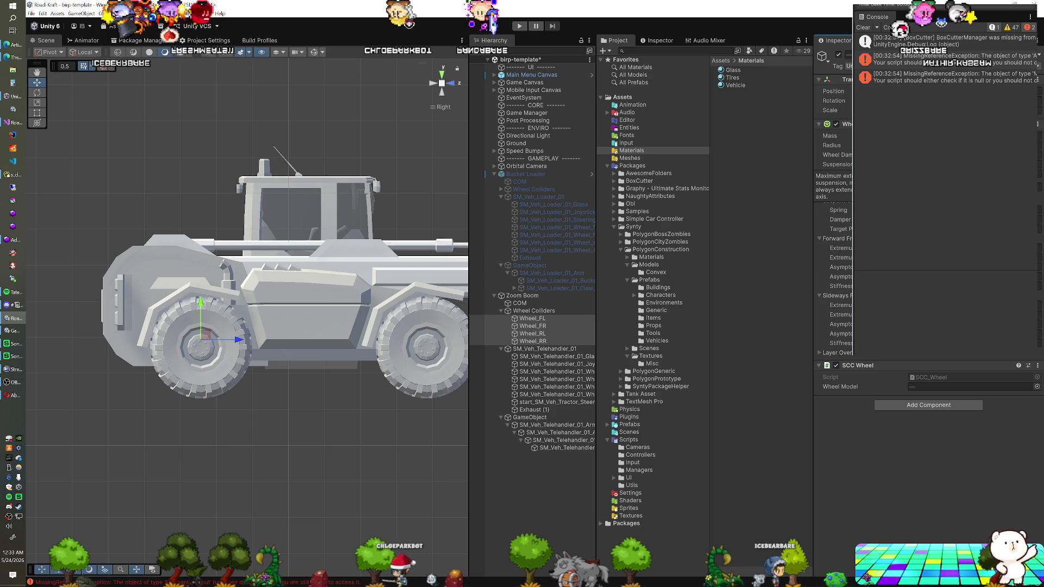
click(564, 372)
shift+click(571, 395)
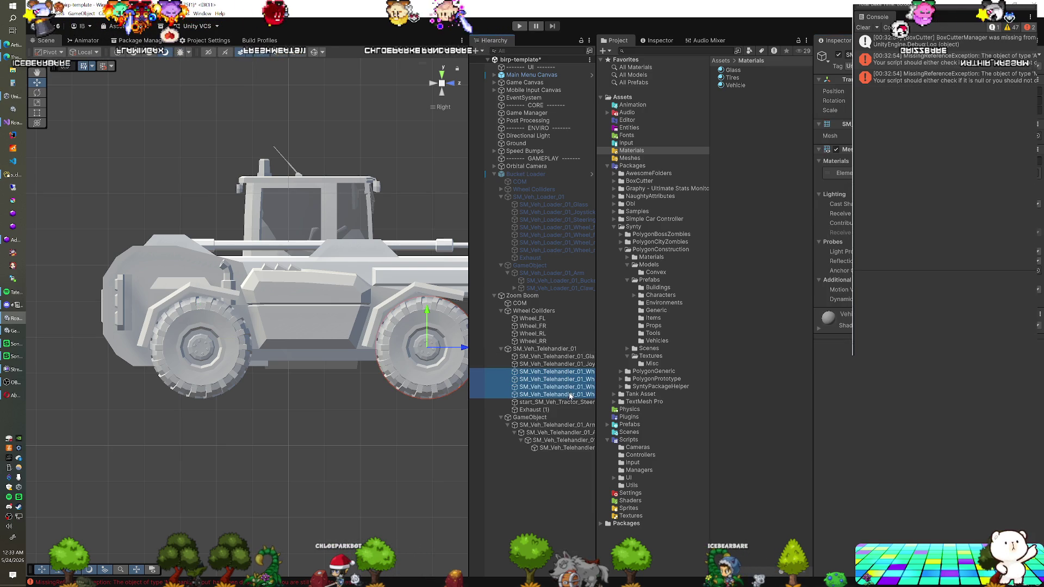
click(733, 78)
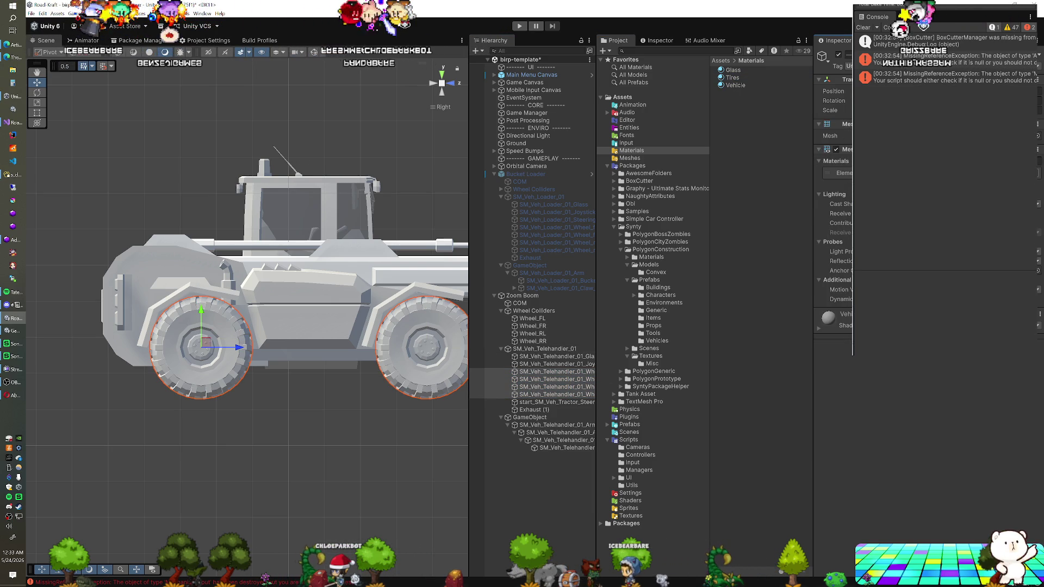
drag(732, 77, 841, 318)
- Bring up the Physics project settings showing the Layer Collision Matrix
click(568, 318)
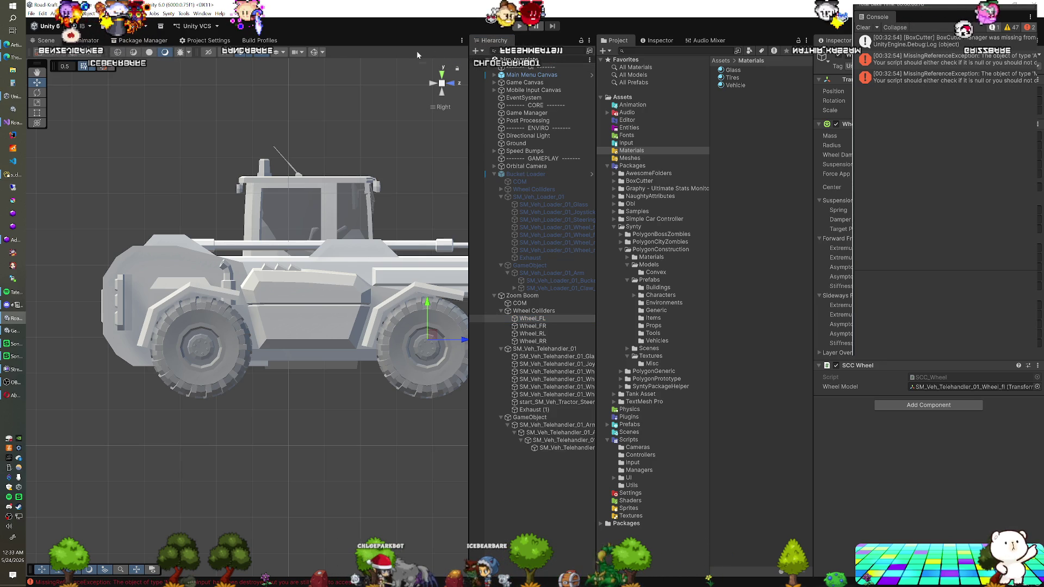
click(520, 68)
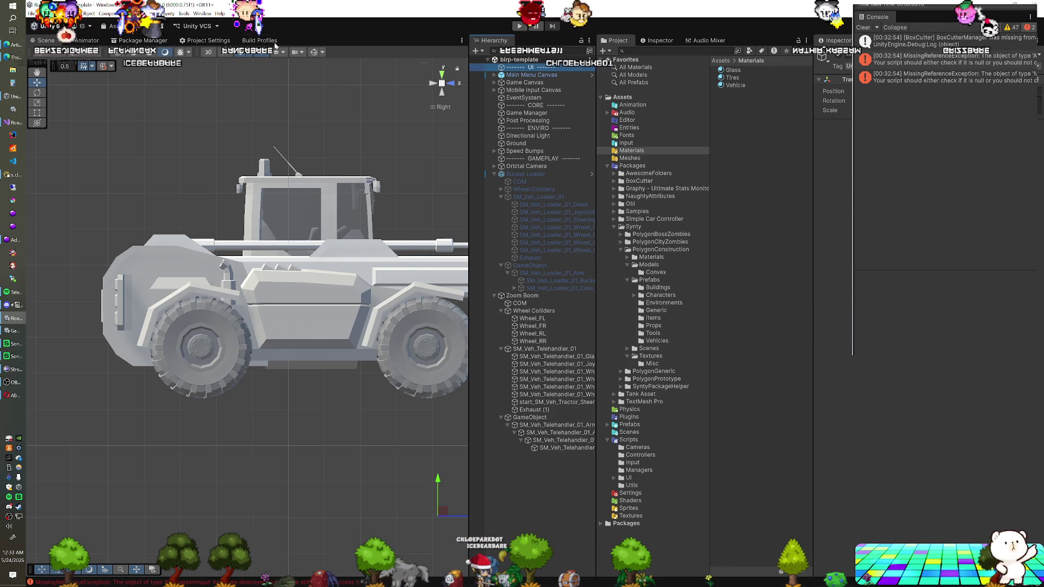
key(ctrl+Tab)
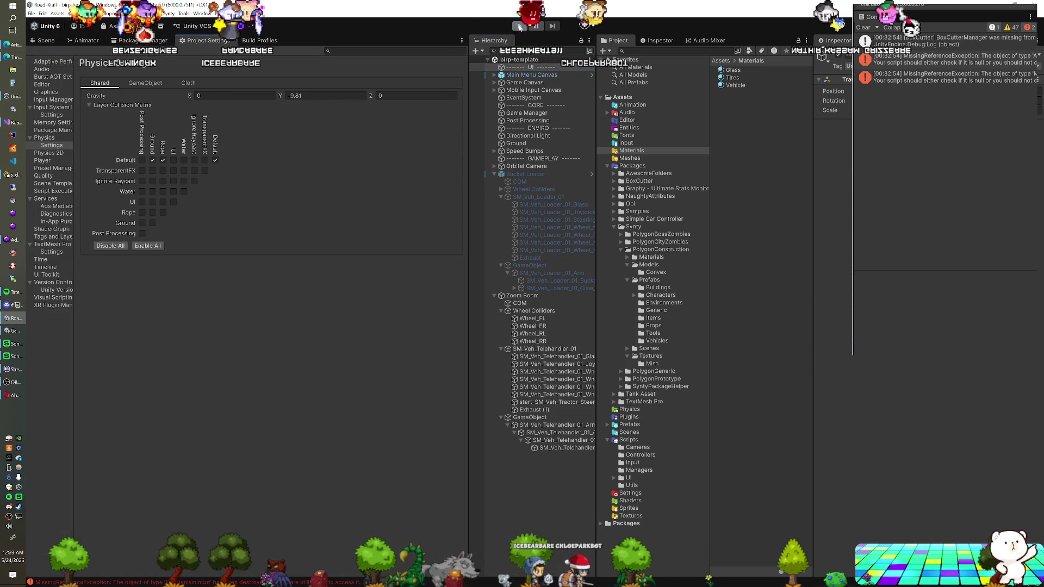
- Play-test again, then select Wheel_FL, restore the Scene view and re-enter Play mode
click(521, 29)
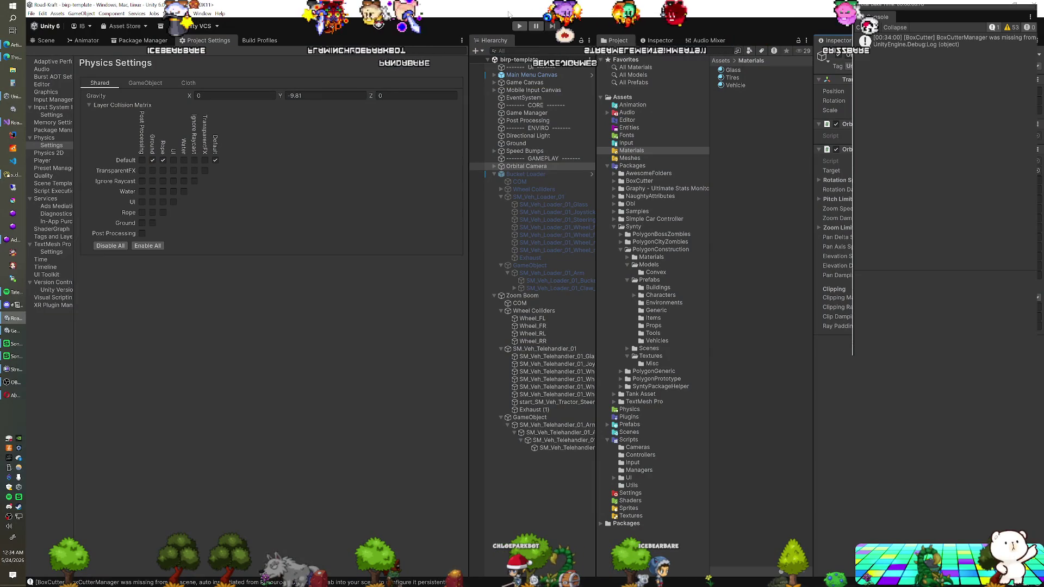
click(535, 321)
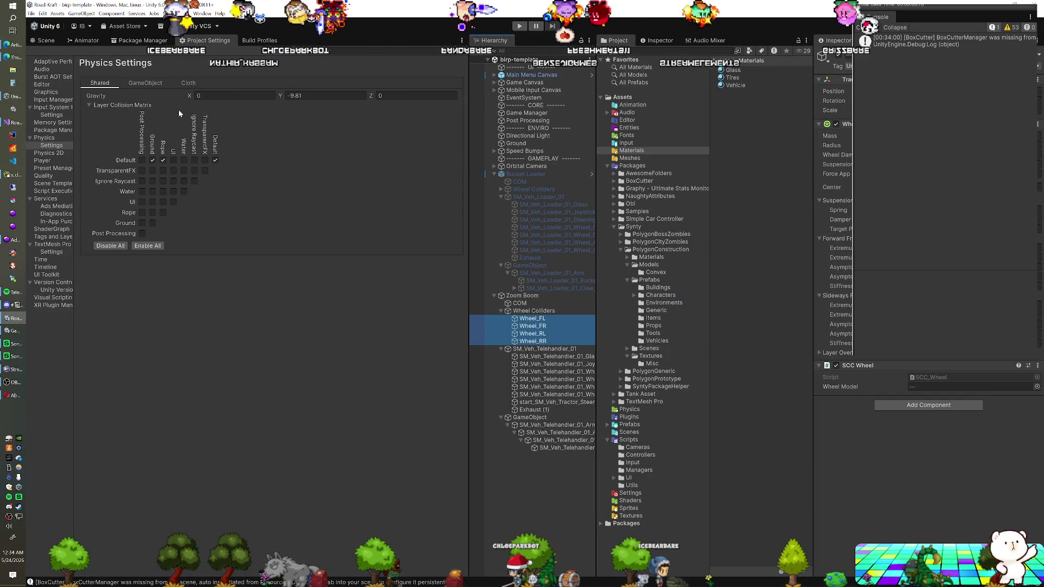
click(55, 45)
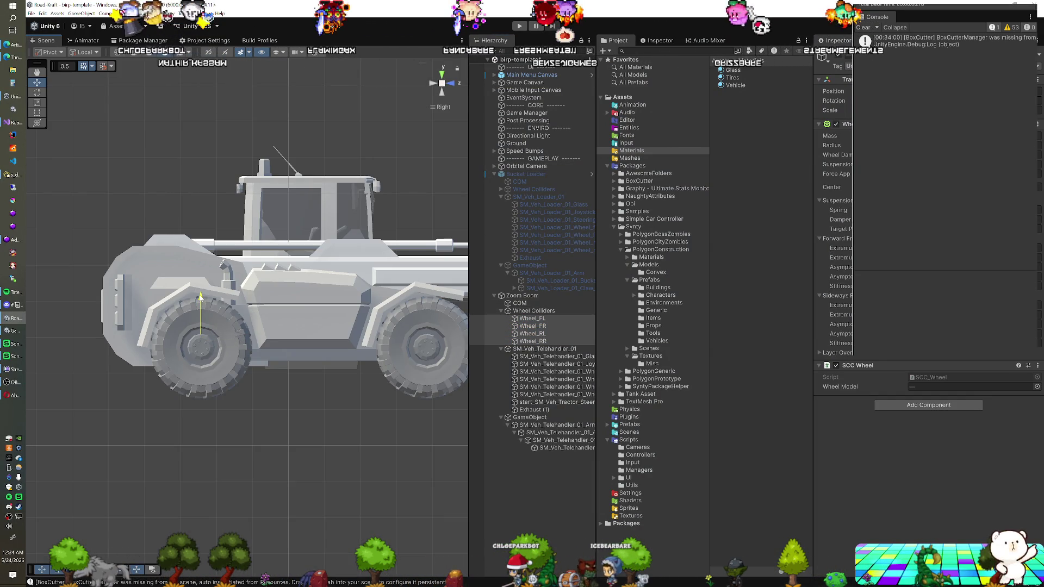
click(520, 26)
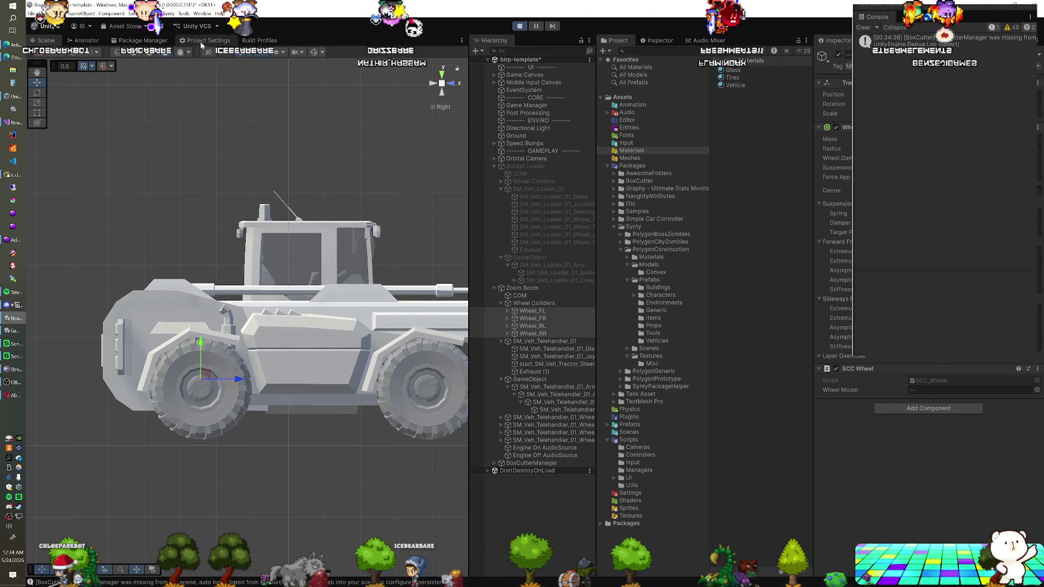
- Return the main panel to the Physics settings with -9.81 gravity
click(200, 41)
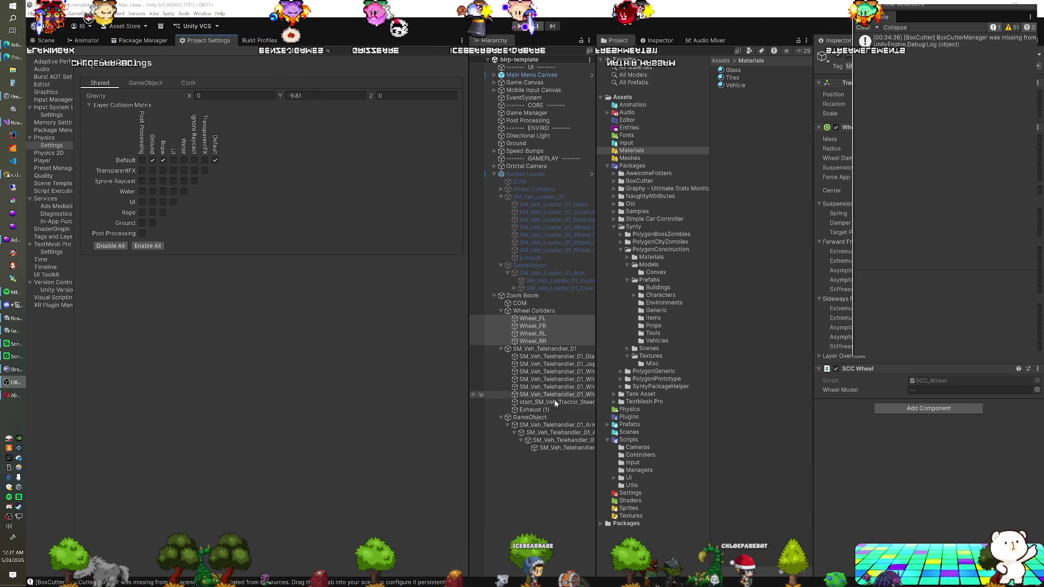
- Remove the arm child part's Articulation Body and Mechanism Input components, then undo the removal
click(555, 439)
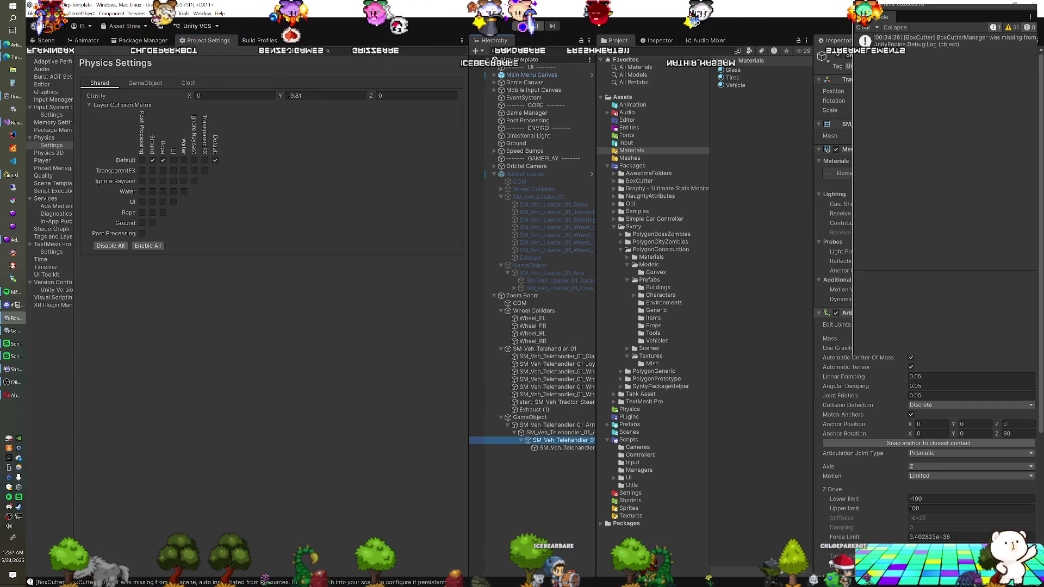
right_click(870, 313)
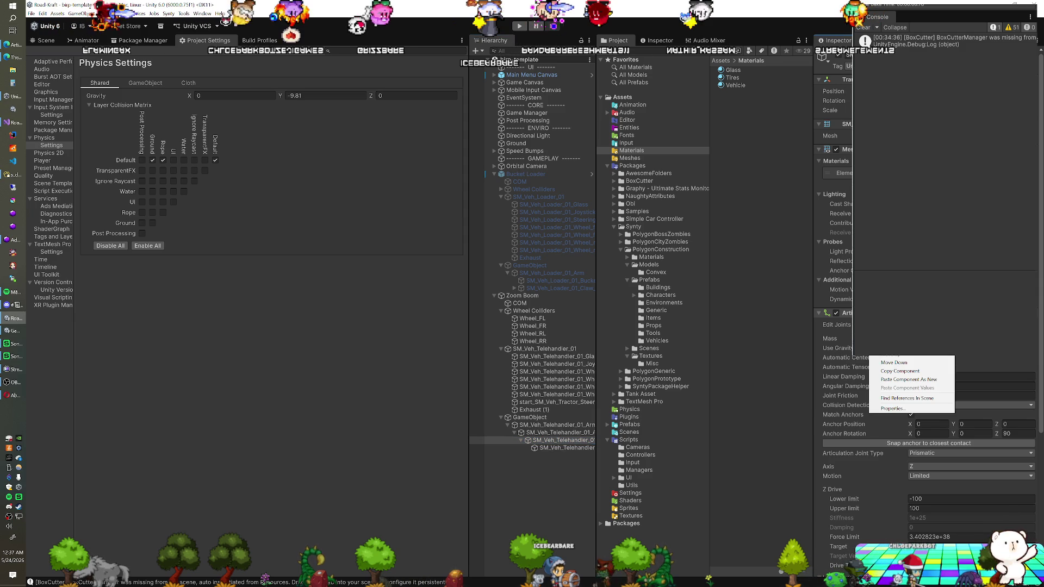
click(898, 345)
right_click(870, 313)
click(898, 344)
right_click(870, 314)
click(897, 344)
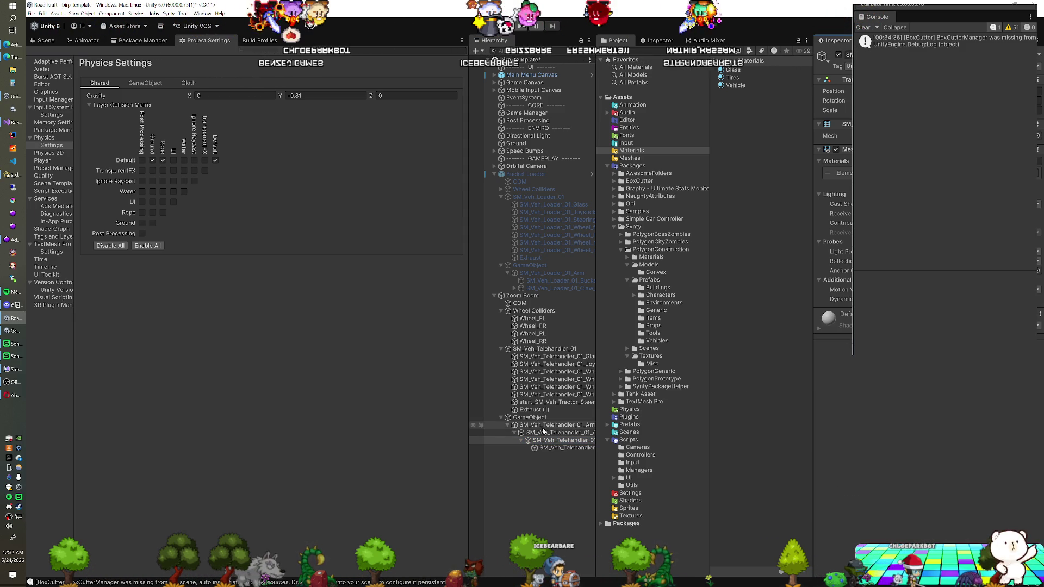
key(ctrl+z)
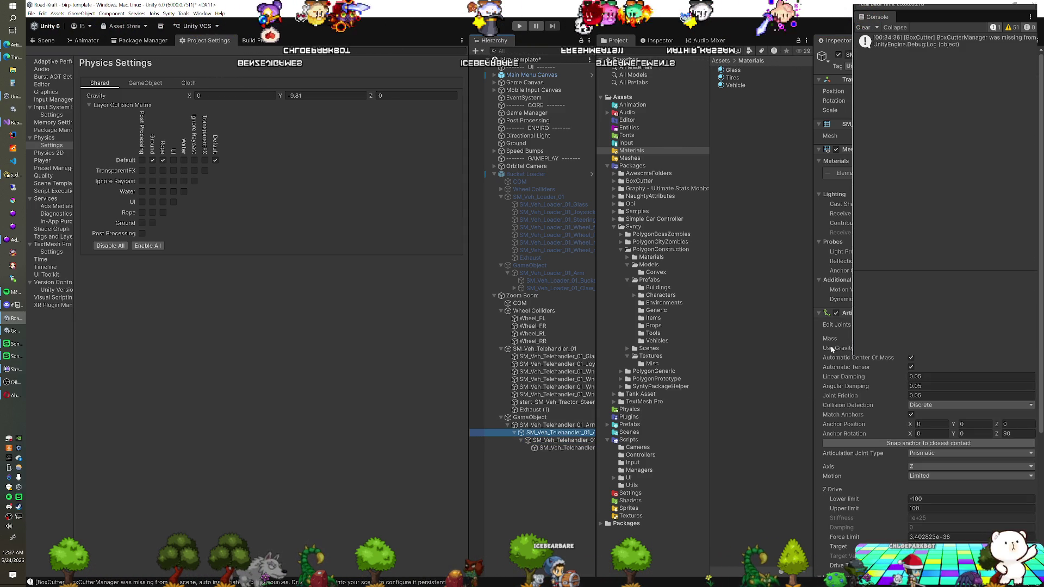
- Set the child part's Articulation Mechanism speed to 1 and damping to about 0.2
click(827, 150)
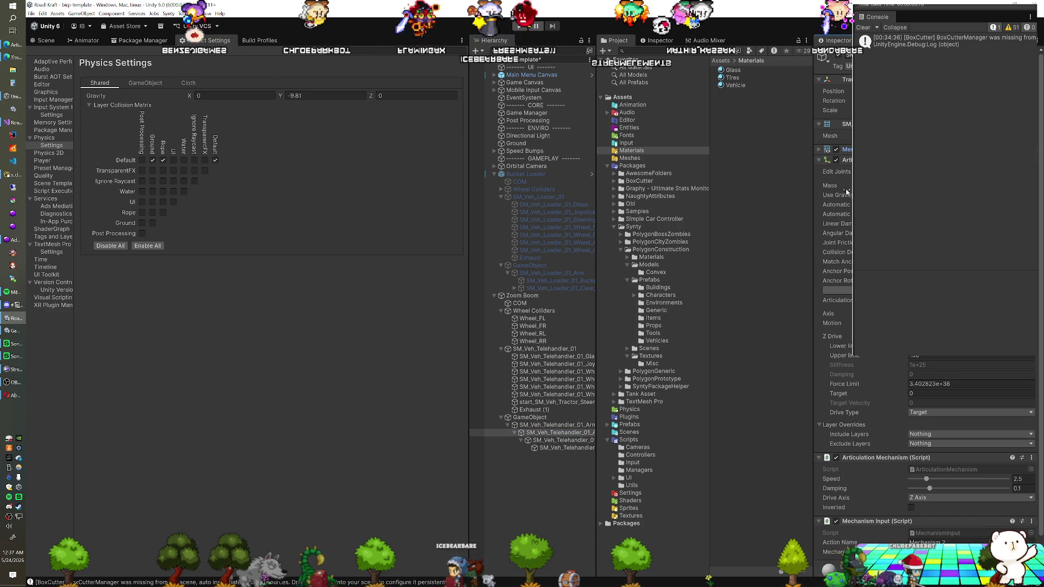
scroll(980, 416, down, 3)
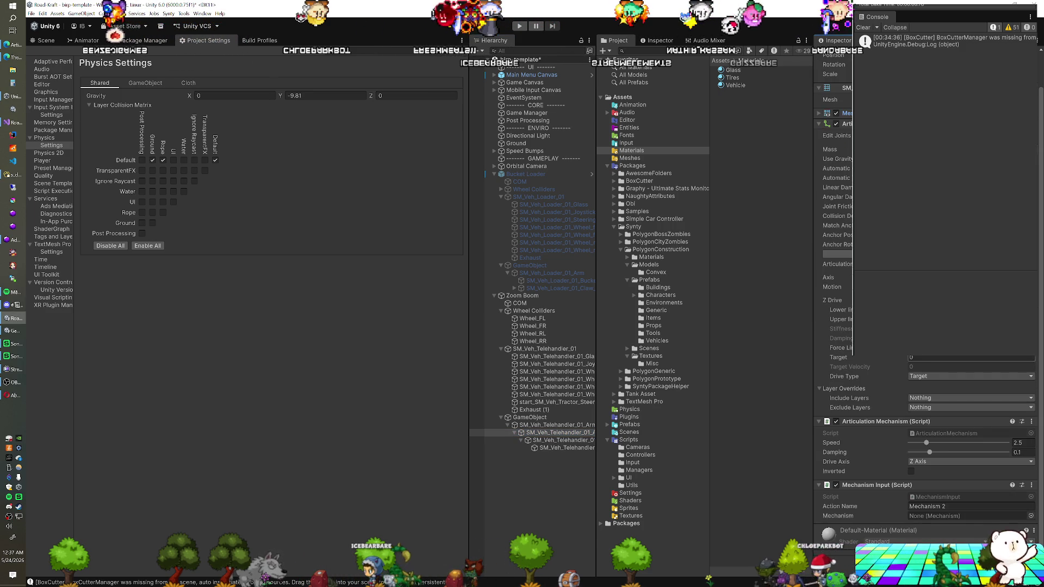
click(1022, 443)
text(1)
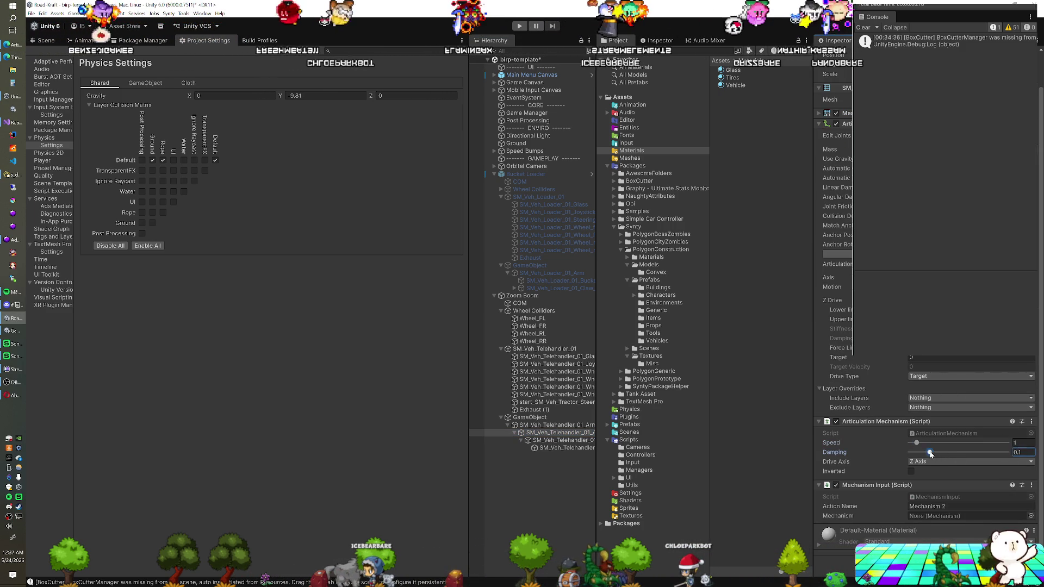
drag(930, 452, 951, 455)
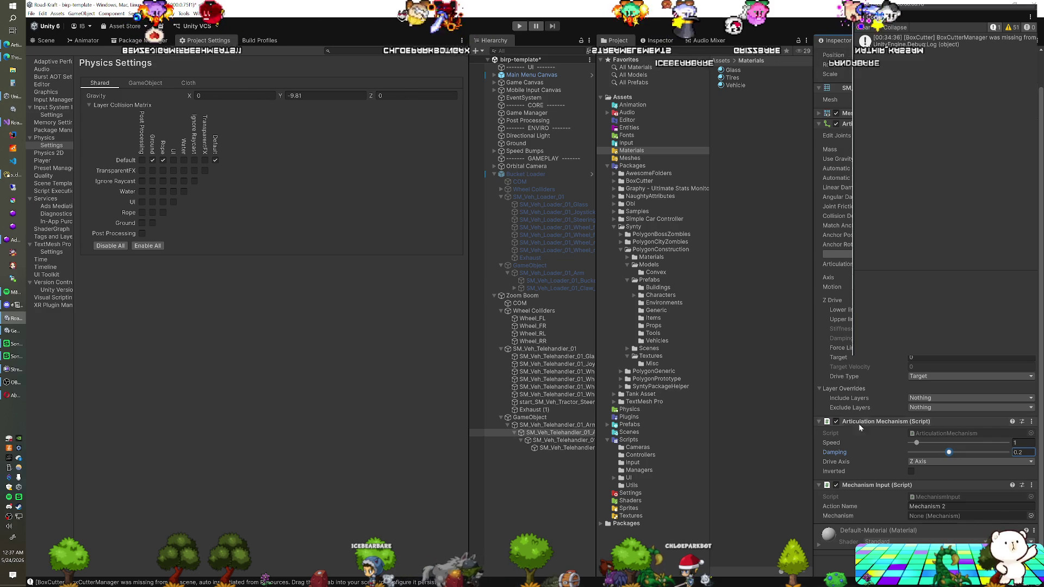
- Set the telehandler arm's mechanism speed to 2 and start play mode to test
click(565, 425)
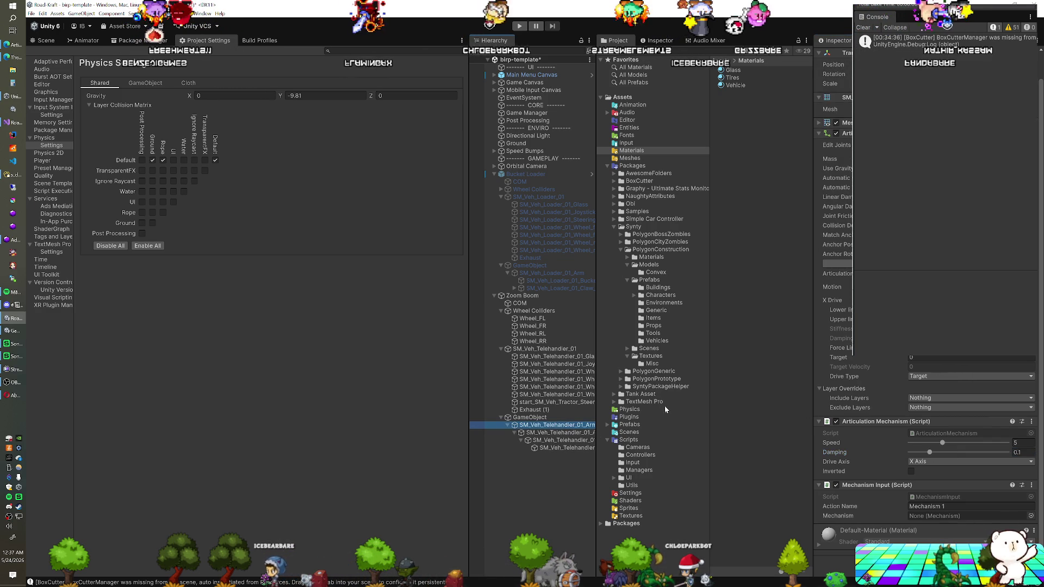
click(1015, 443)
text(2)
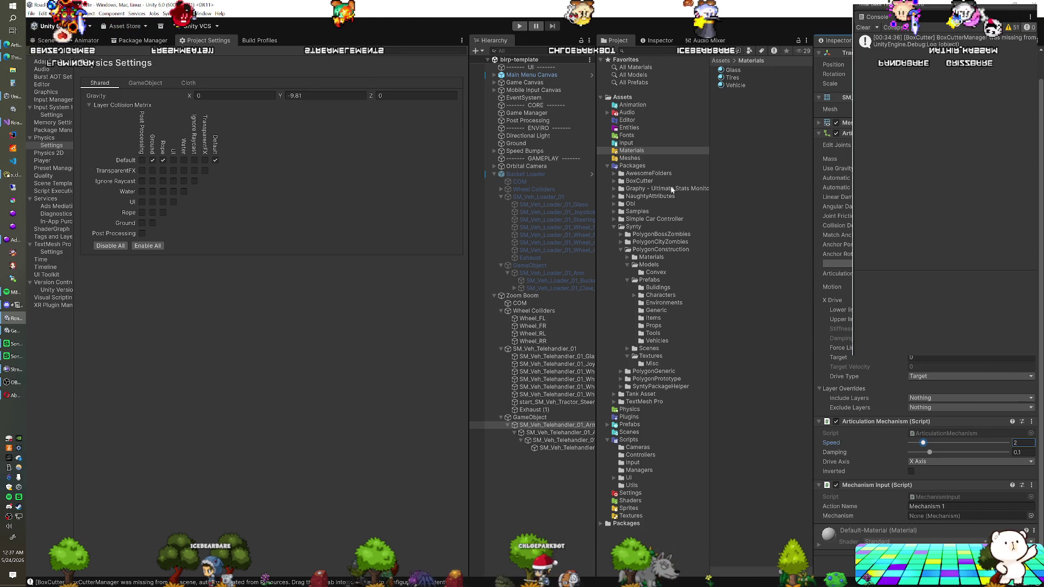
click(520, 27)
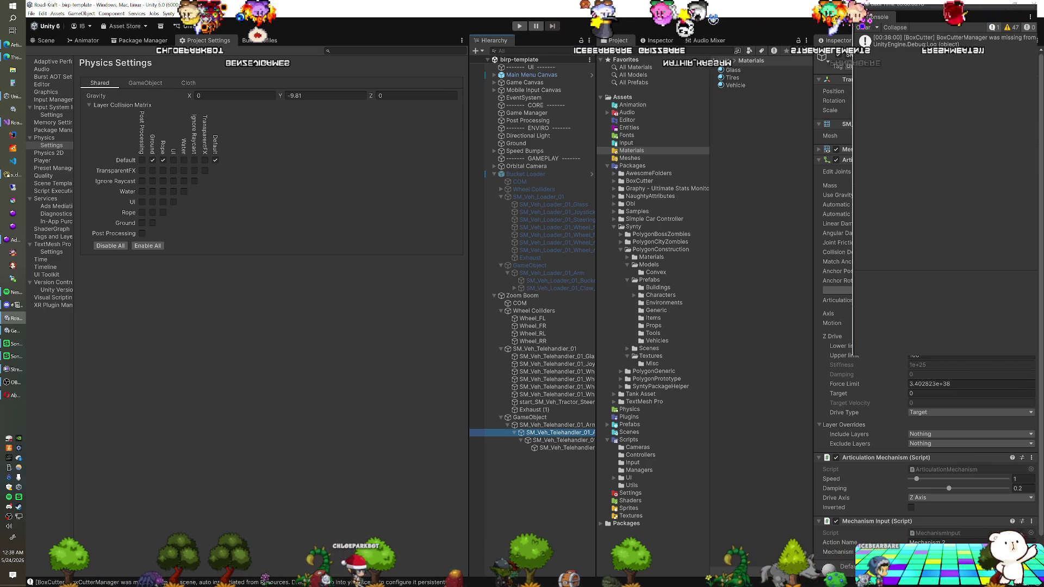
- Compare the loader's arm with the telehandler arm hierarchy in the Inspector
scroll(885, 357, down, 2)
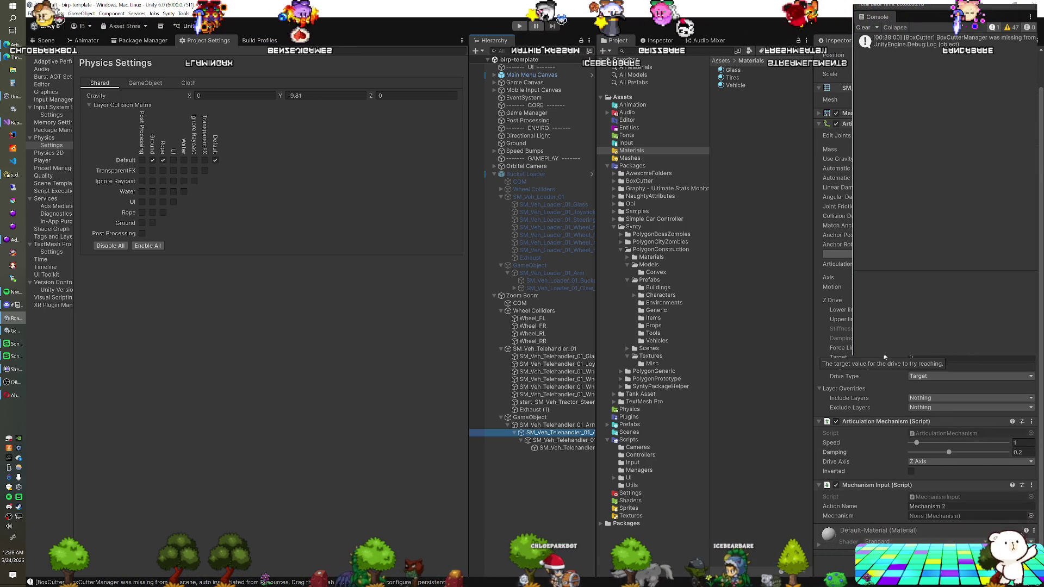
scroll(873, 357, up, 2)
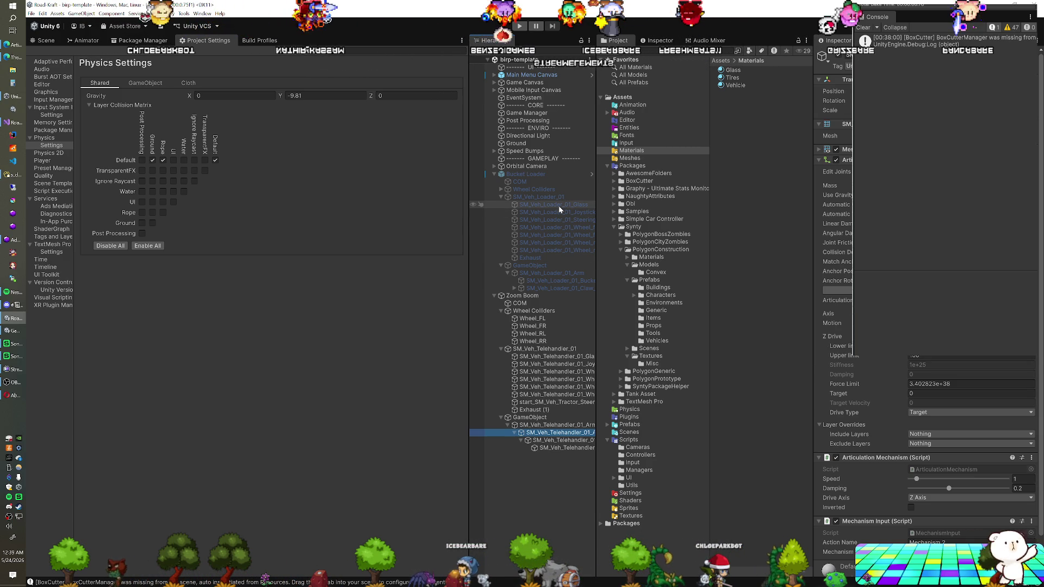
click(563, 272)
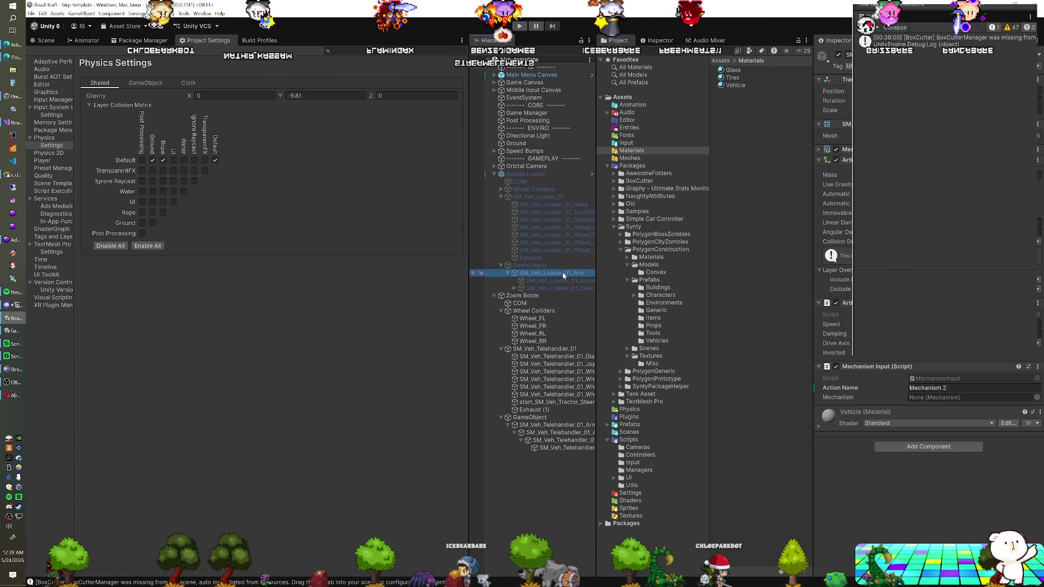
click(548, 425)
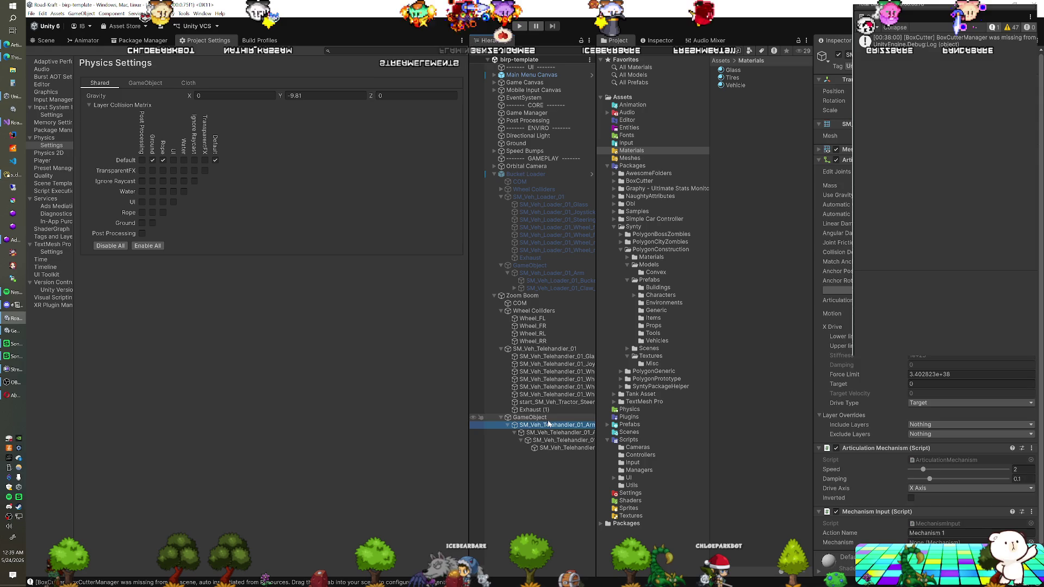
key(Up)
shift+click(559, 448)
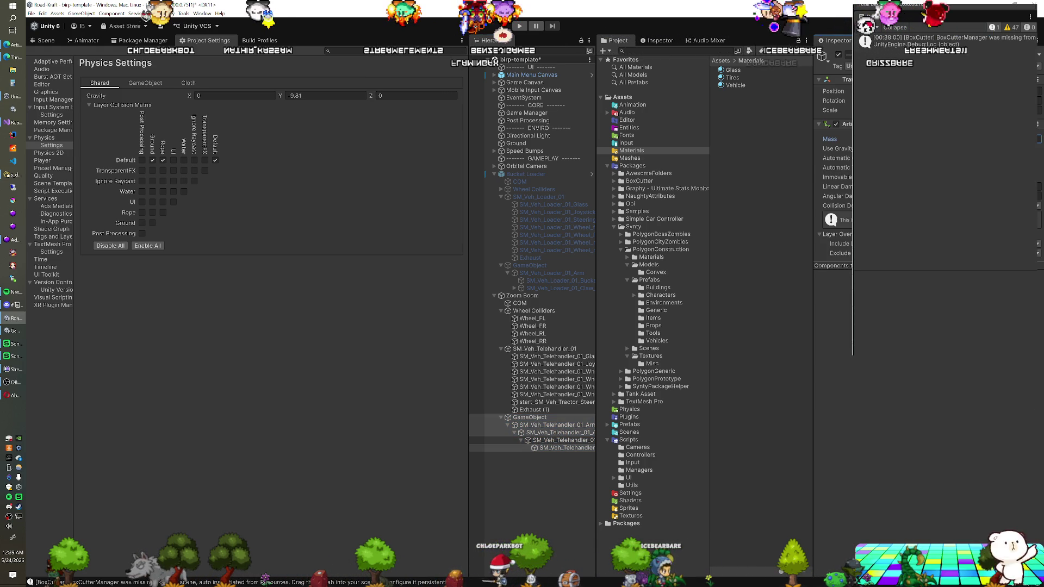
- Set the Mechanism 2 child part's speed to 0.2 and start play mode
click(571, 433)
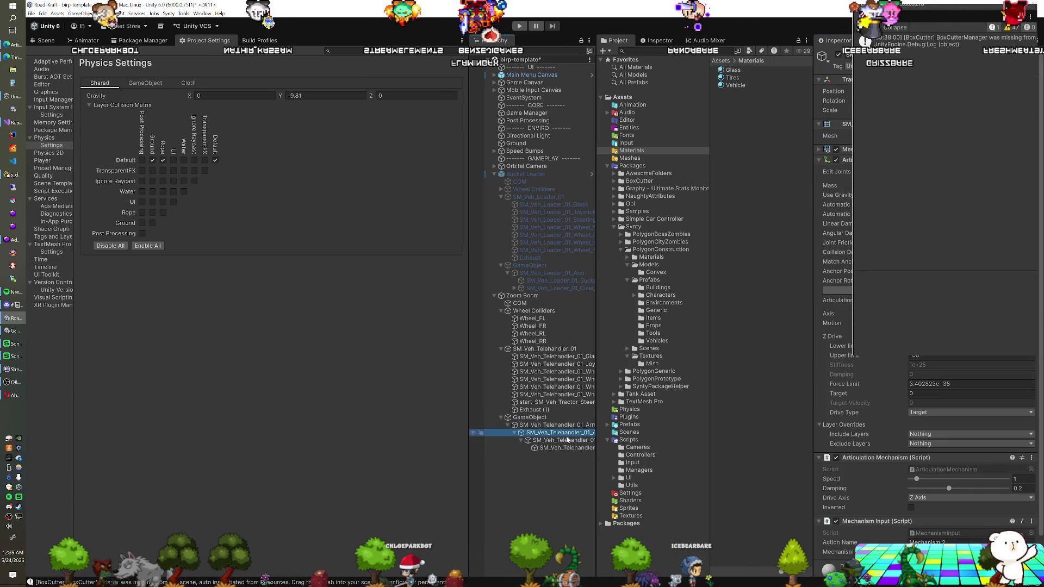
scroll(938, 492, down, 3)
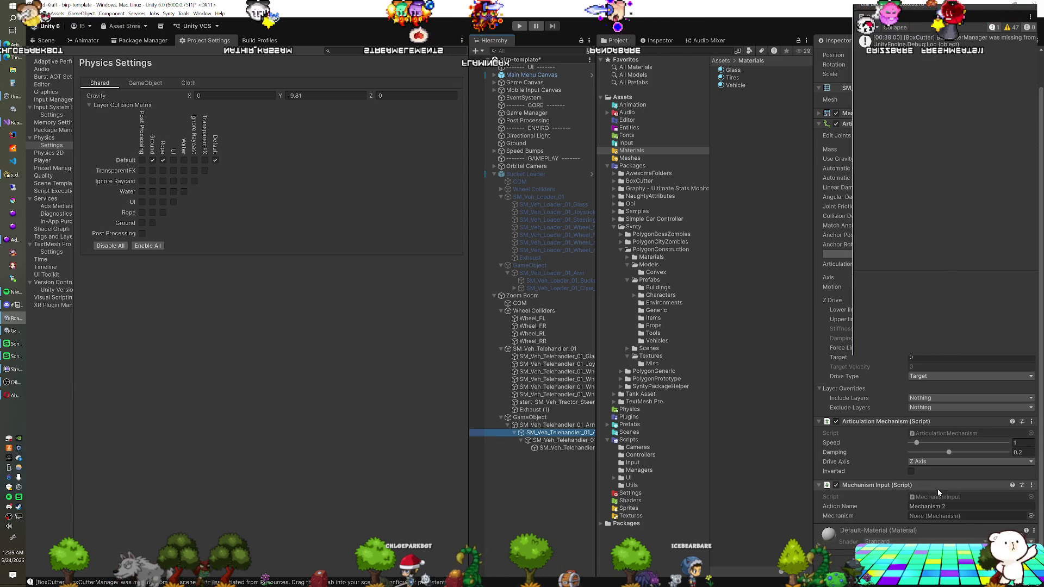
text(0.2)
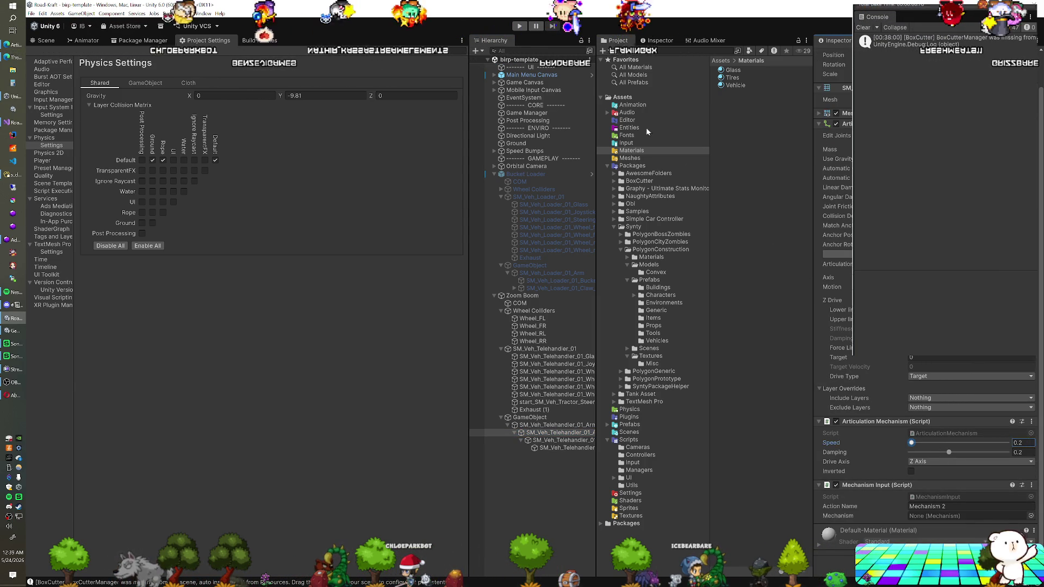
click(520, 27)
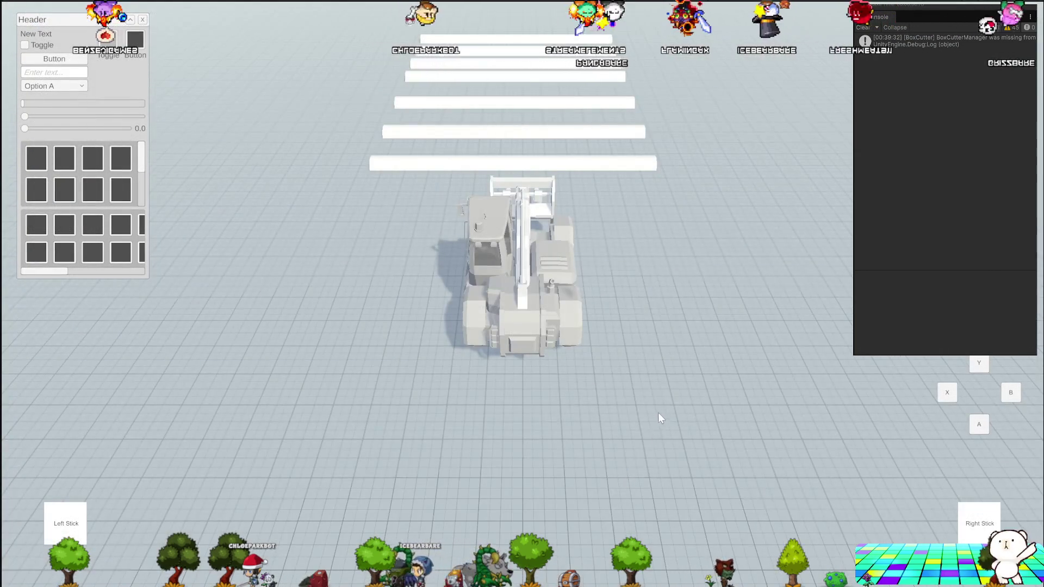
- Orbit the play-mode camera to view the telehandler from the side
drag(658, 413, 531, 295)
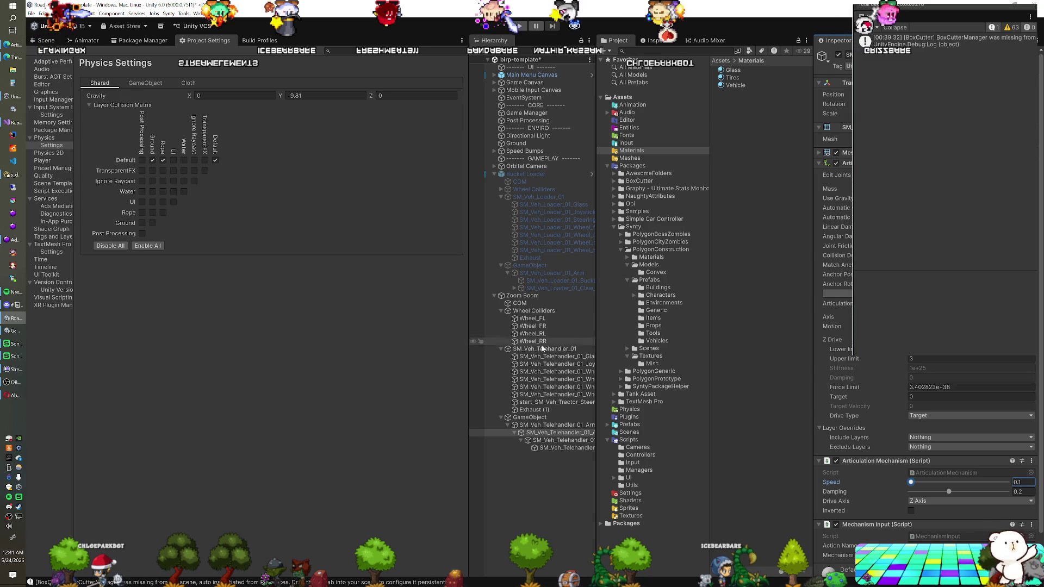
- Turn off steering on the Zoom Boom's rear-left and rear-right wheels
click(546, 296)
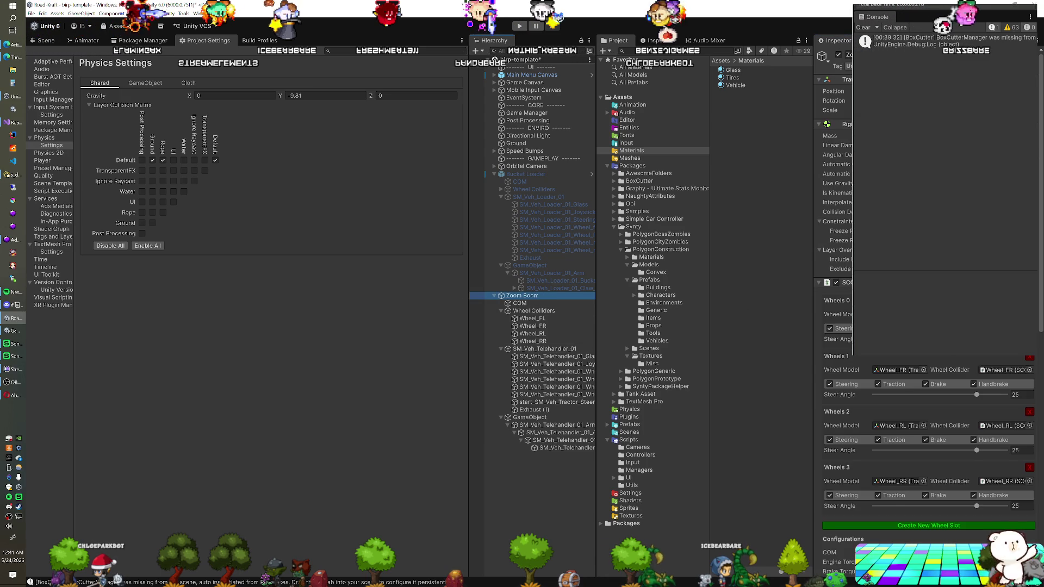
scroll(844, 401, down, 1)
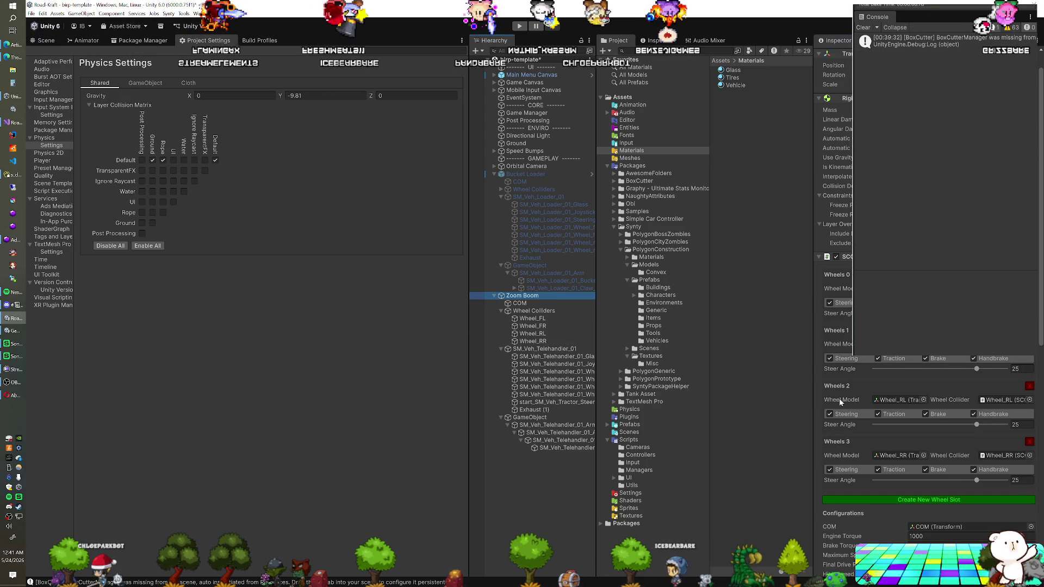
click(830, 414)
click(830, 461)
- Run the scene in play mode and select the telehandler's inner arm section
click(544, 296)
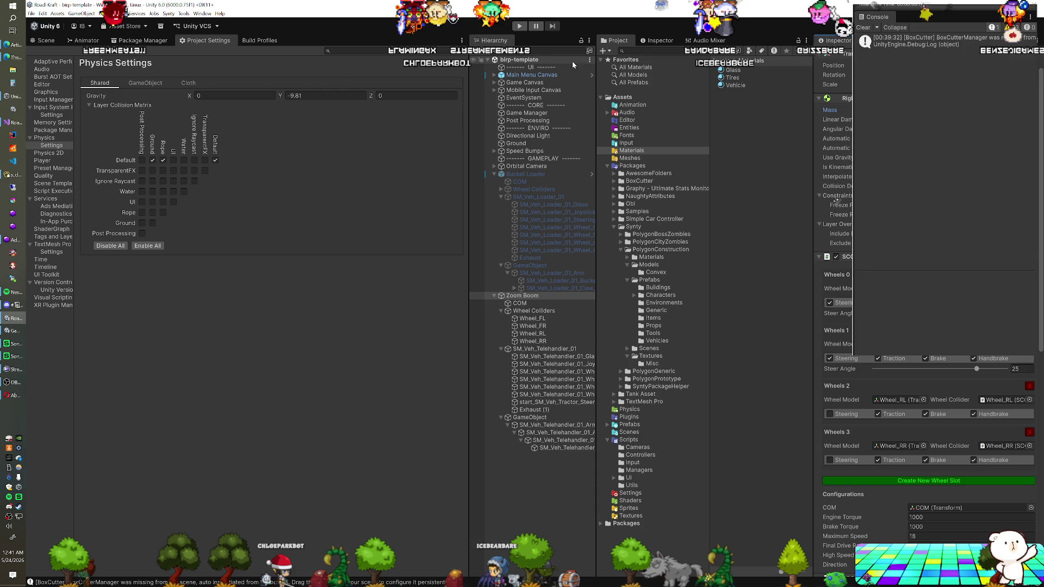
click(520, 25)
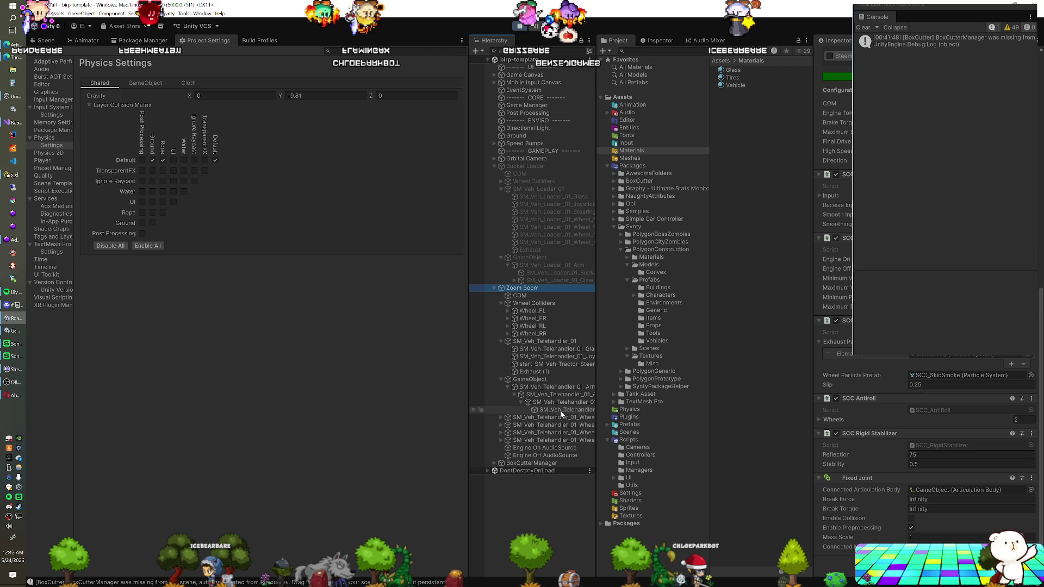
click(567, 395)
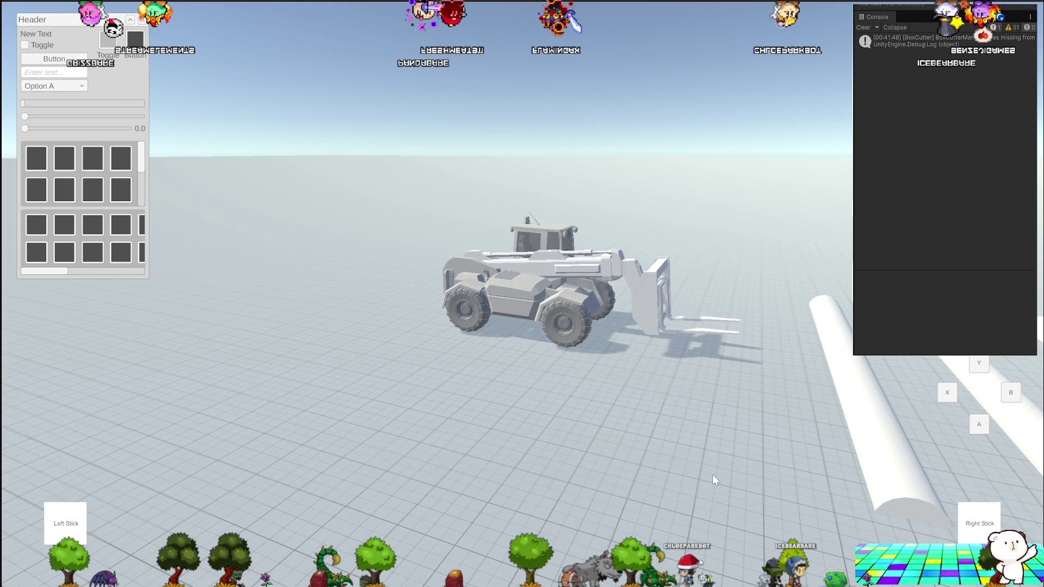
- Extend and retract the boom several times, tilt it up steeply, then reset with R
key(Up)
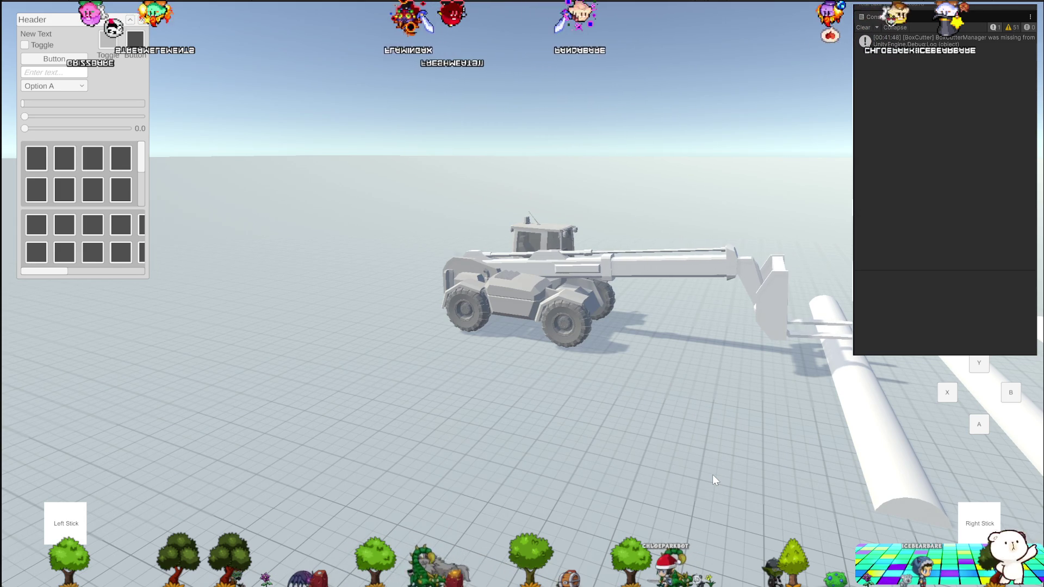
key(Down)
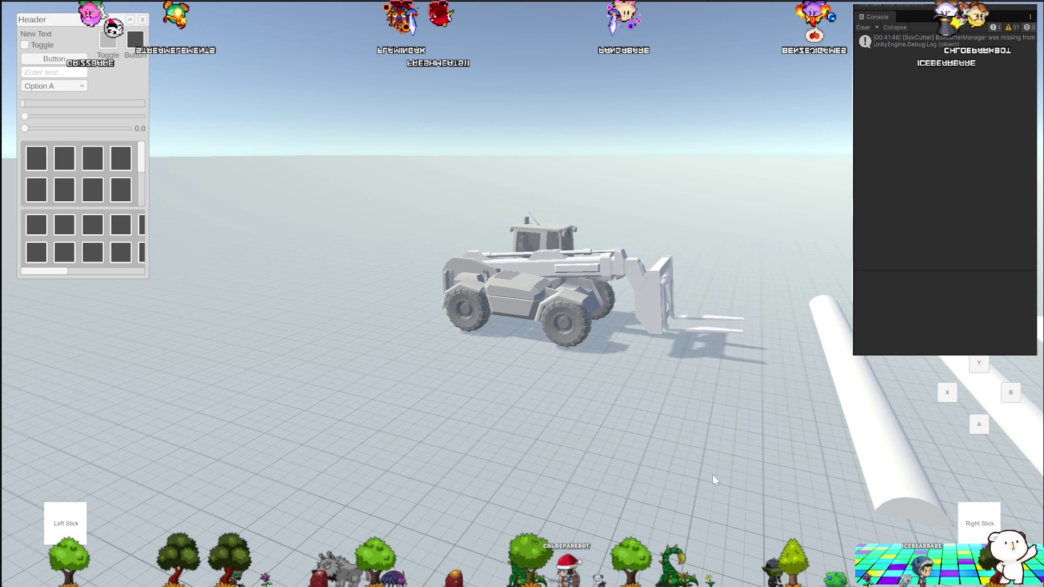
key(Up)
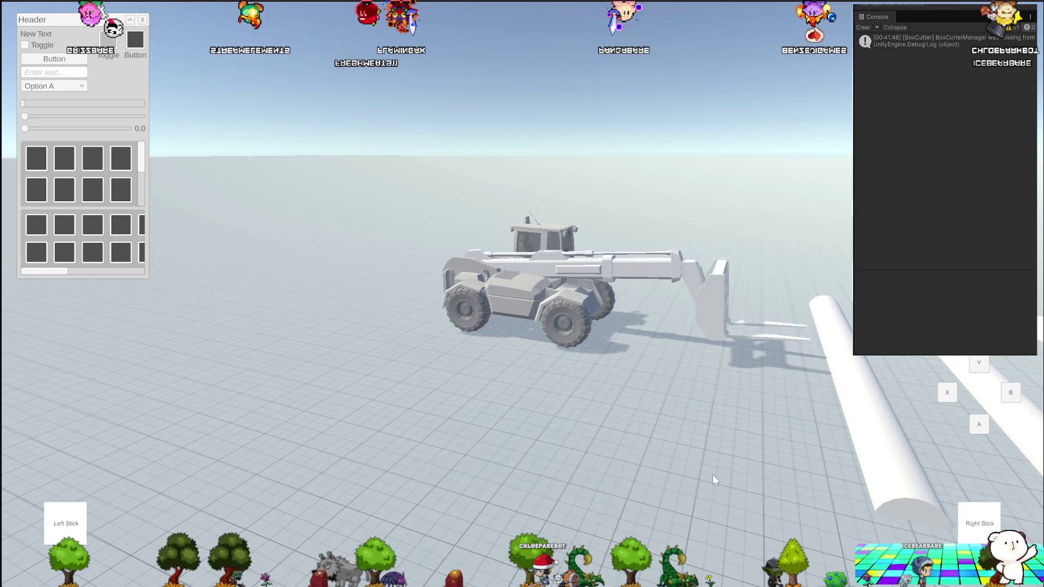
key(Down)
key(Up)
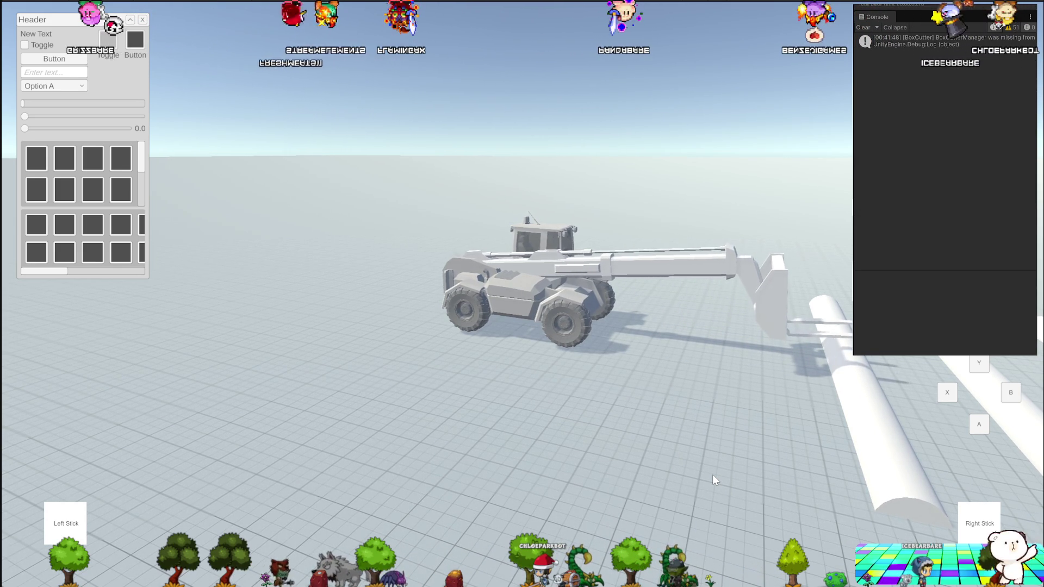
key(Up)
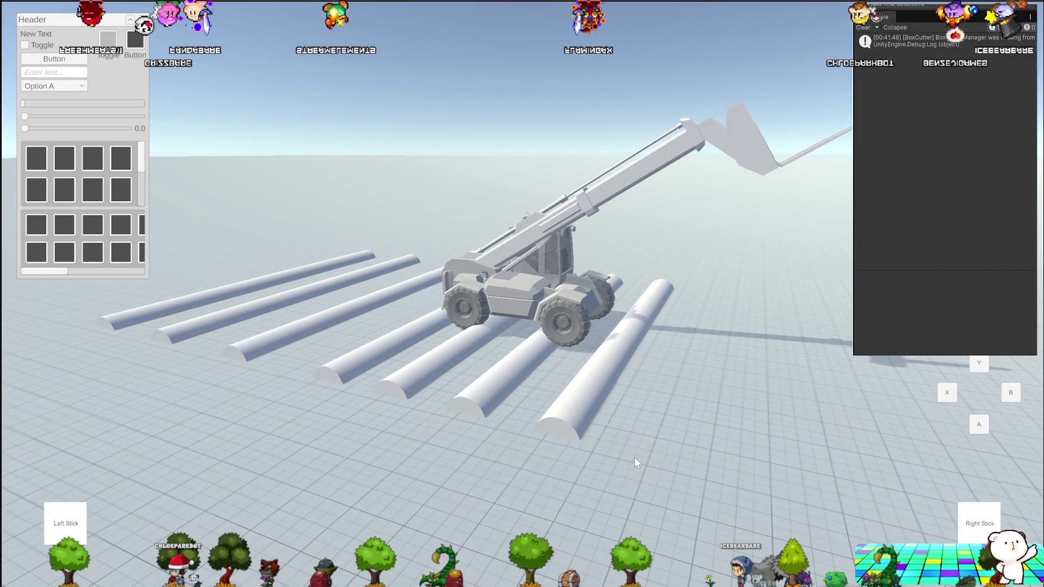
key(r)
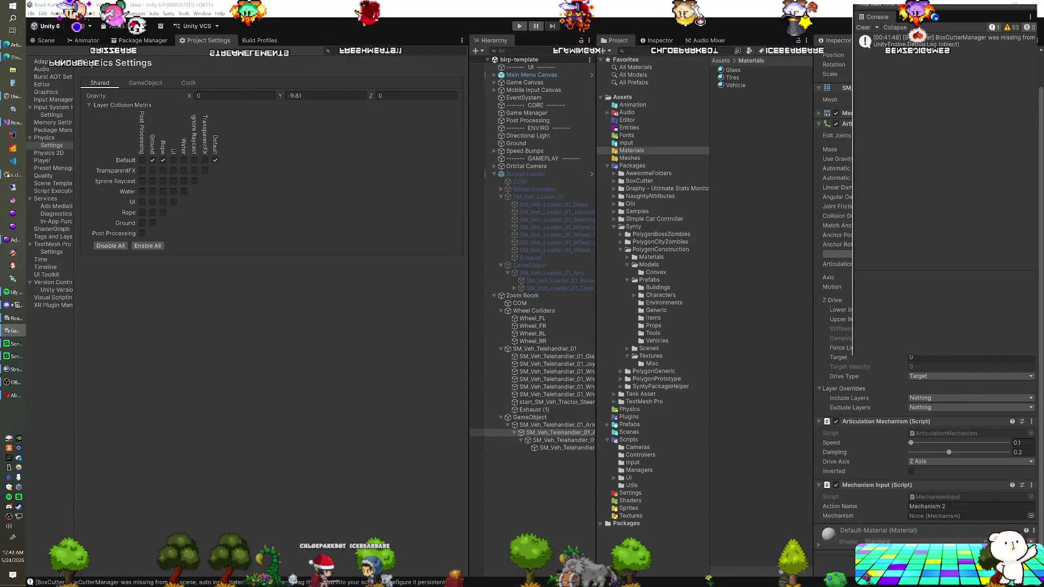
- Append '* Time.deltaTime' to the desiredTarget update on line 30 and save the script
key(alt+Tab)
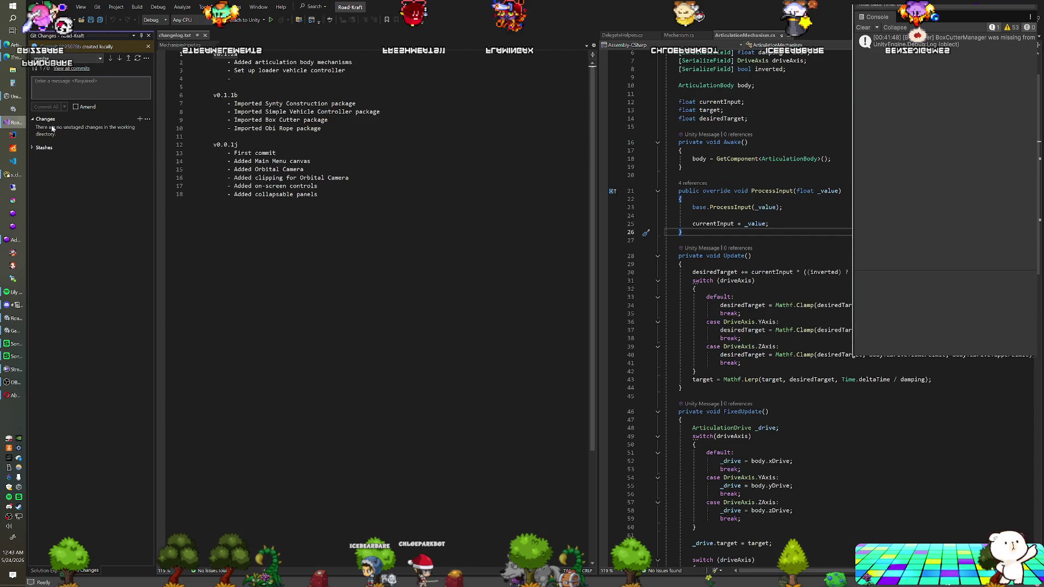
scroll(762, 305, up, 2)
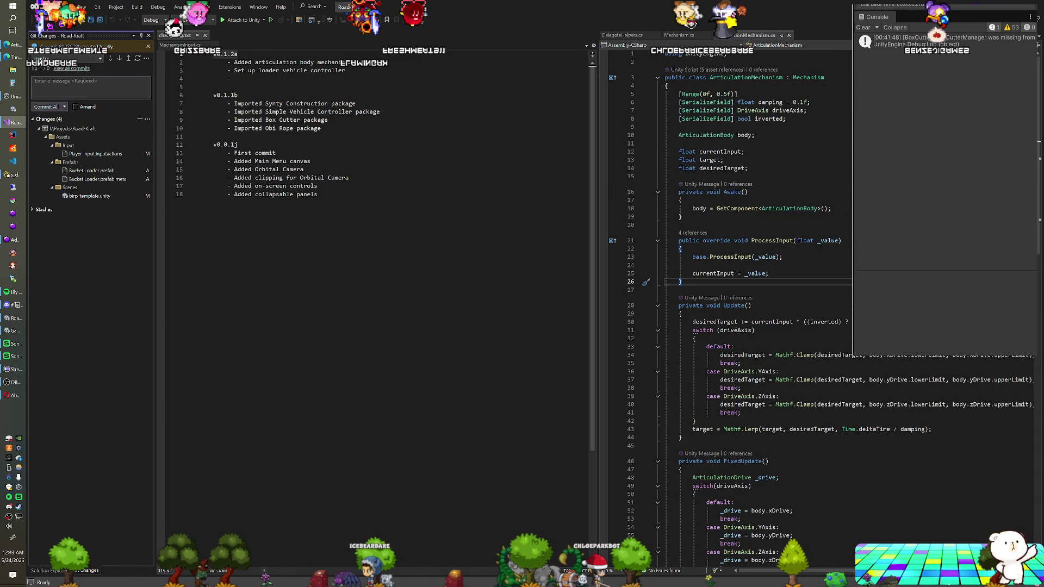
scroll(761, 305, down, 1)
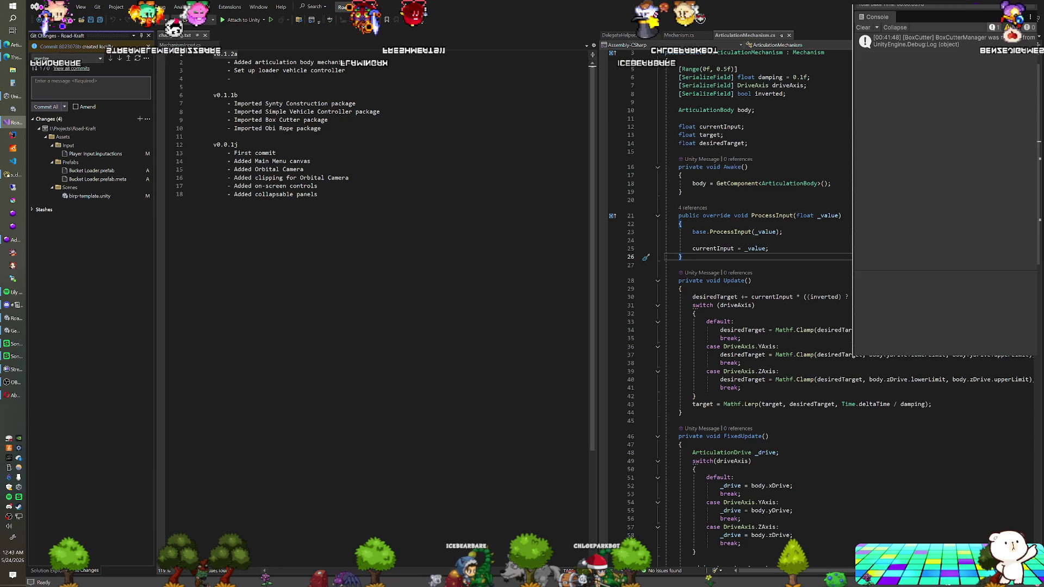
click(805, 297)
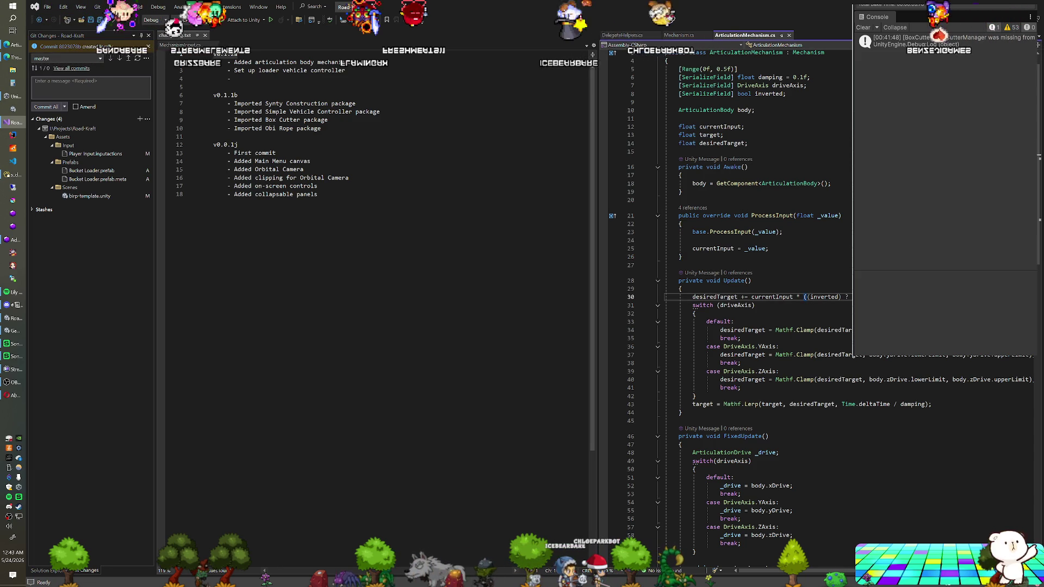
text(* Time.deltaTime)
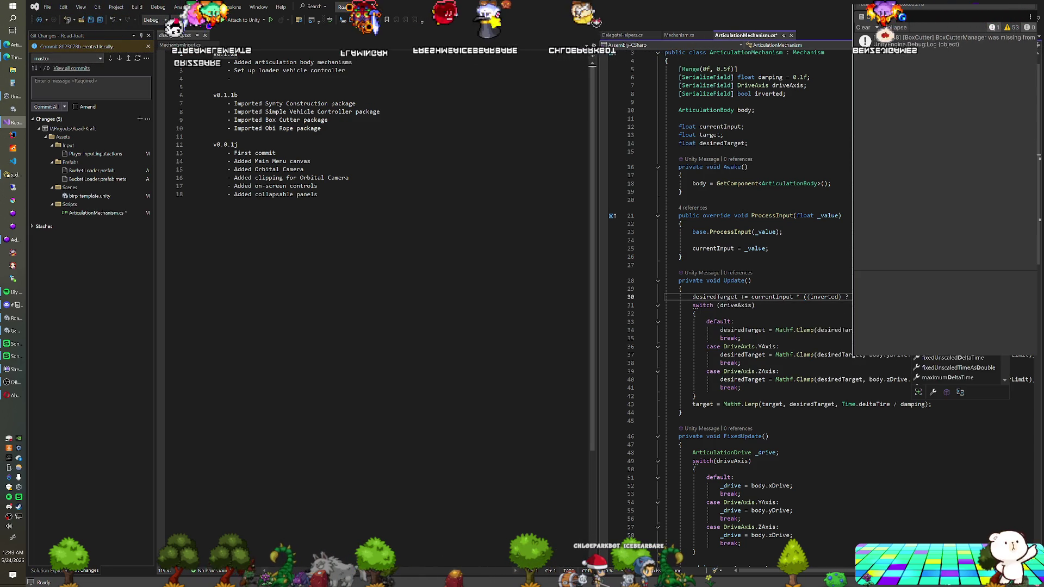
key(ctrl+s)
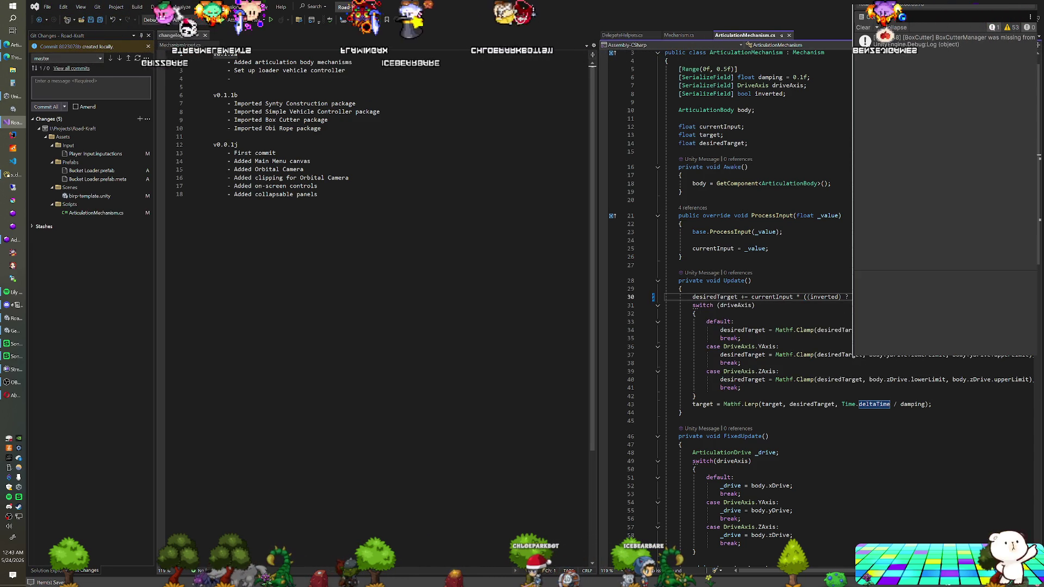
key(alt+Tab)
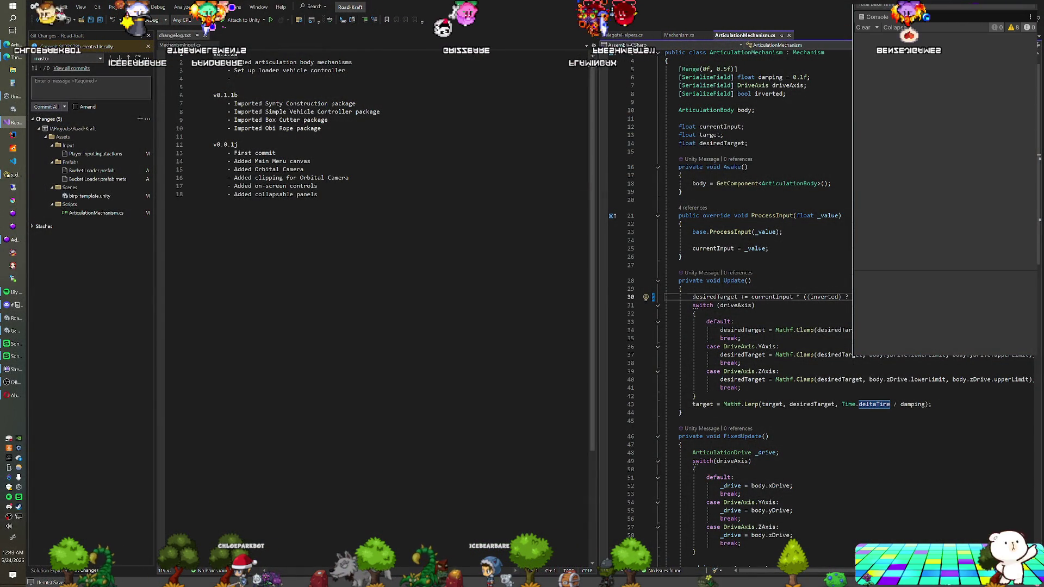
- Save ArticulationMechanism.cs again and switch back to Unity to recompile
key(alt+Tab)
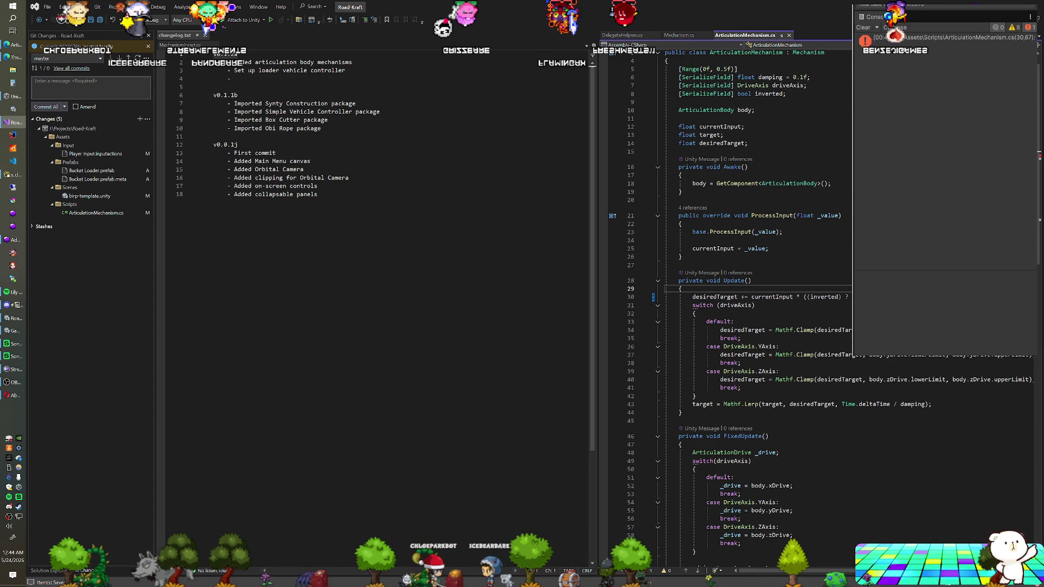
scroll(761, 304, up, 1)
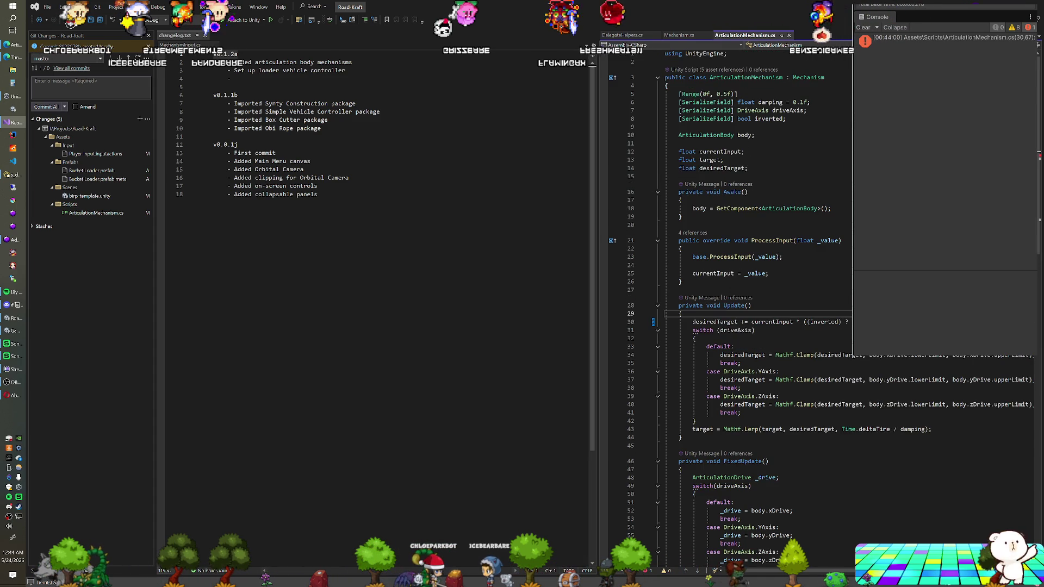
scroll(761, 305, down, 1)
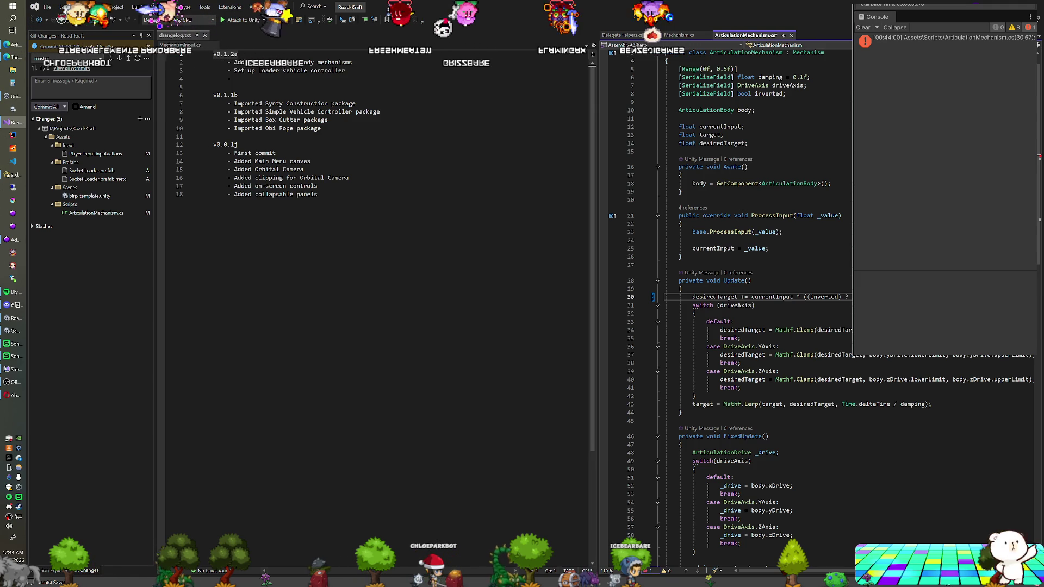
key(ctrl+s)
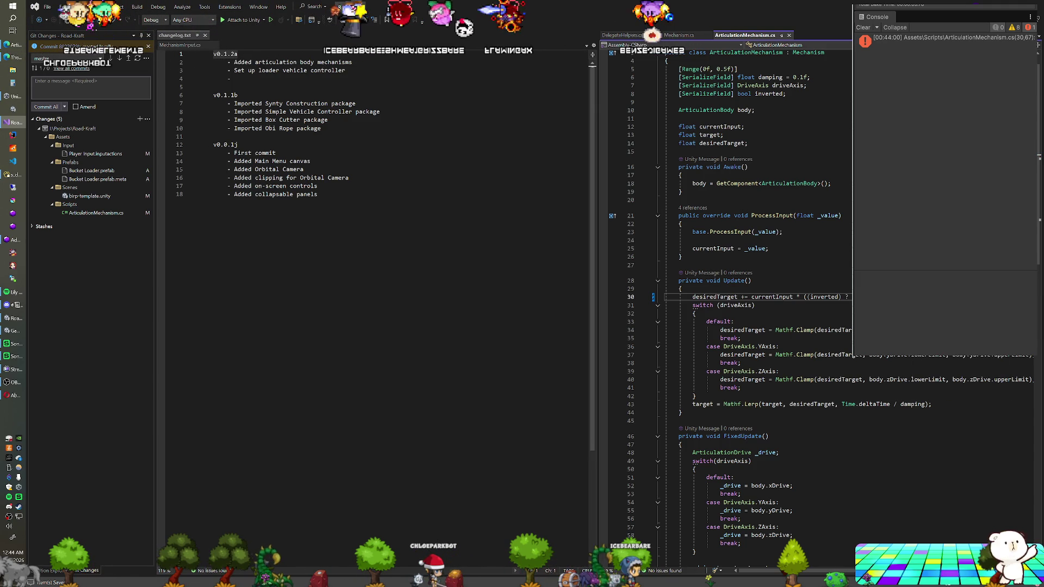
click(752, 280)
key(alt+Tab)
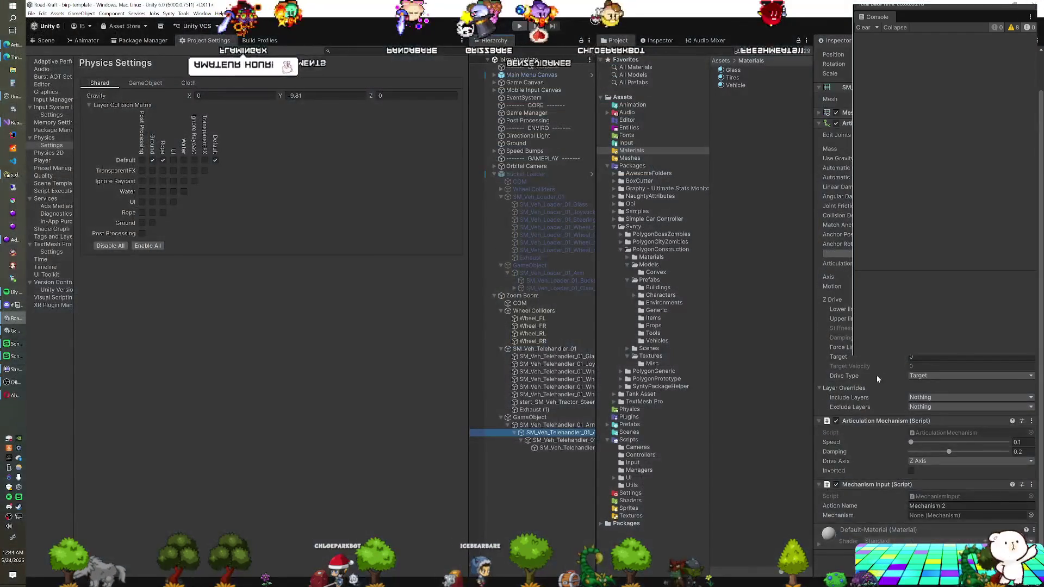
- Set Speed to 5 on the inner and outer arm Articulation Mechanisms, then start play mode
click(1022, 442)
key(ctrl+a)
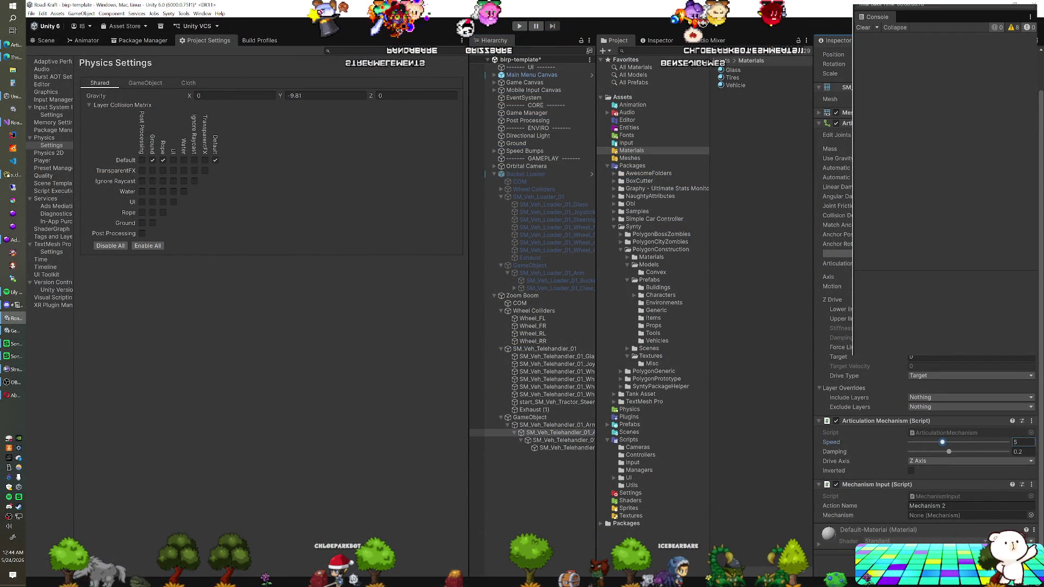
click(555, 425)
double_click(1022, 442)
text(5)
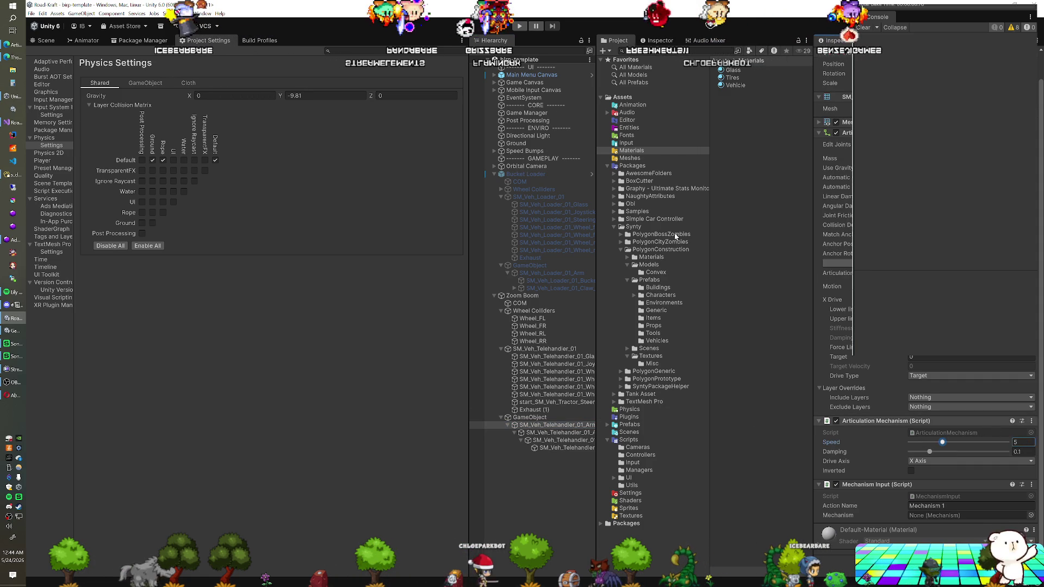
key(ctrl+p)
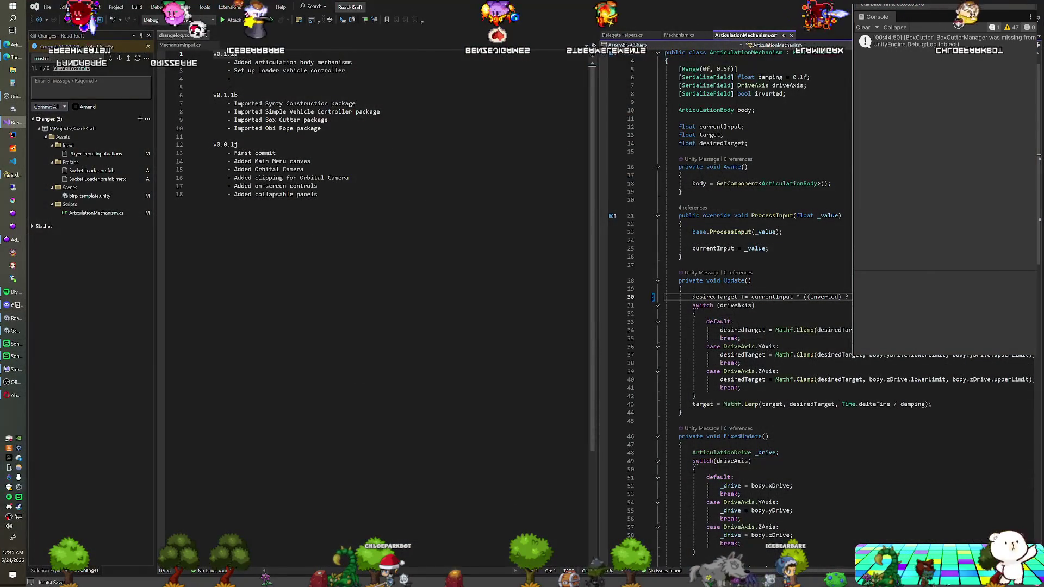
- Save ArticulationMechanism.cs with Ctrl+S and switch back to the Unity Editor
click(874, 404)
key(ctrl+s)
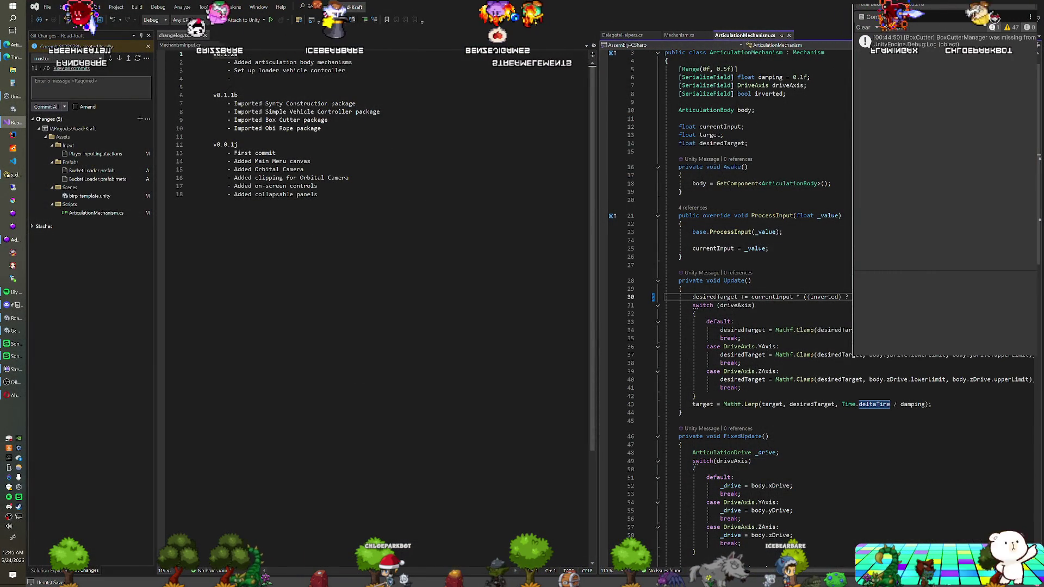
key(alt+Tab)
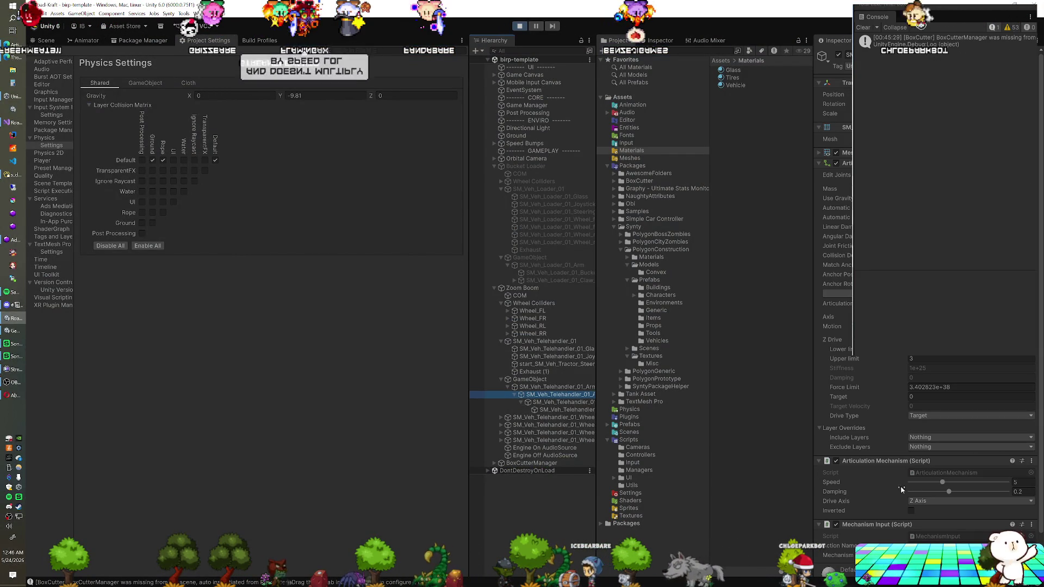
- Inspect the arm's child and outer sections, then exit play mode with Ctrl+P
click(573, 404)
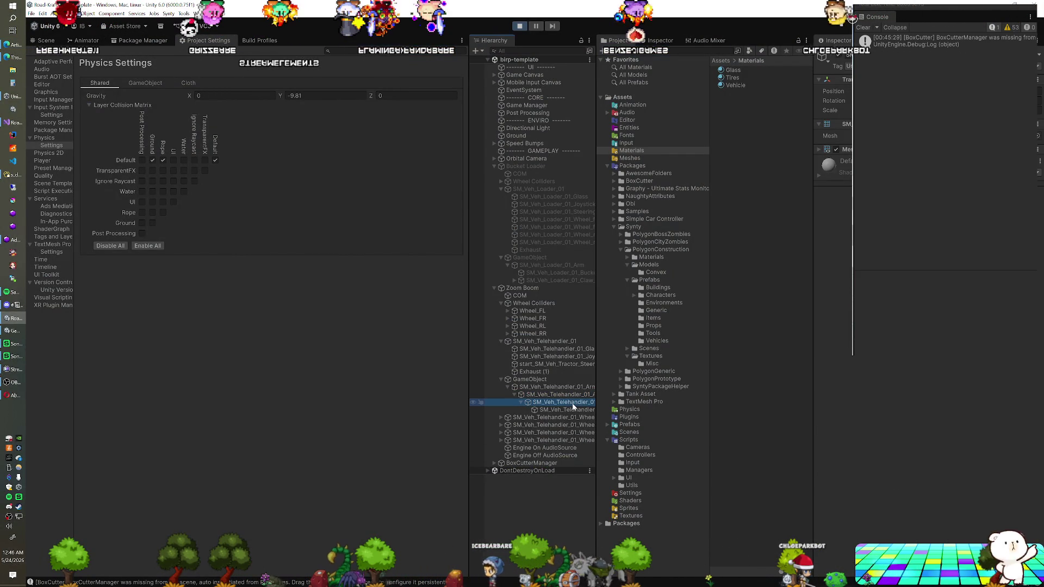
click(571, 396)
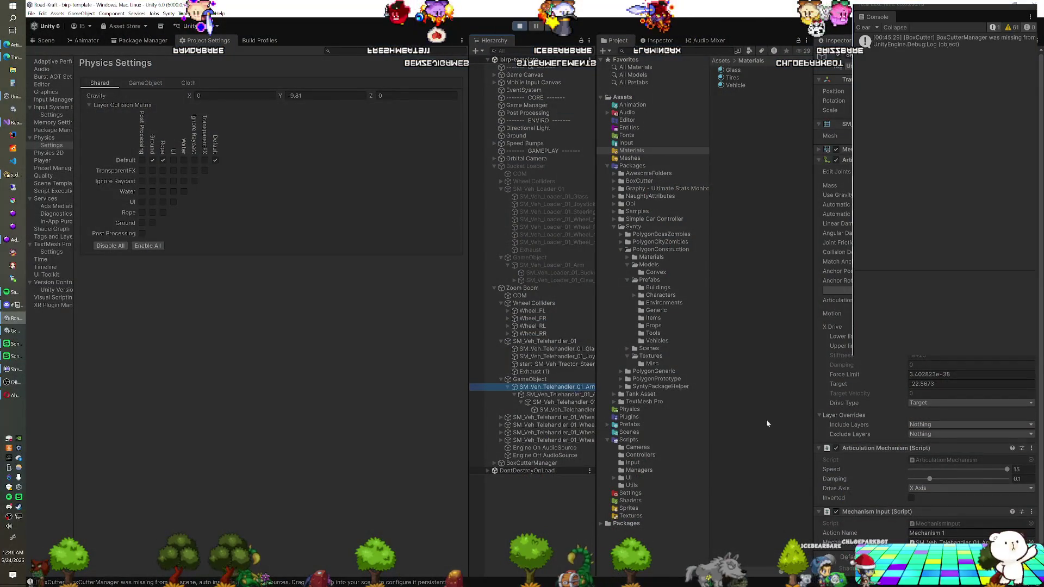
key(ctrl+p)
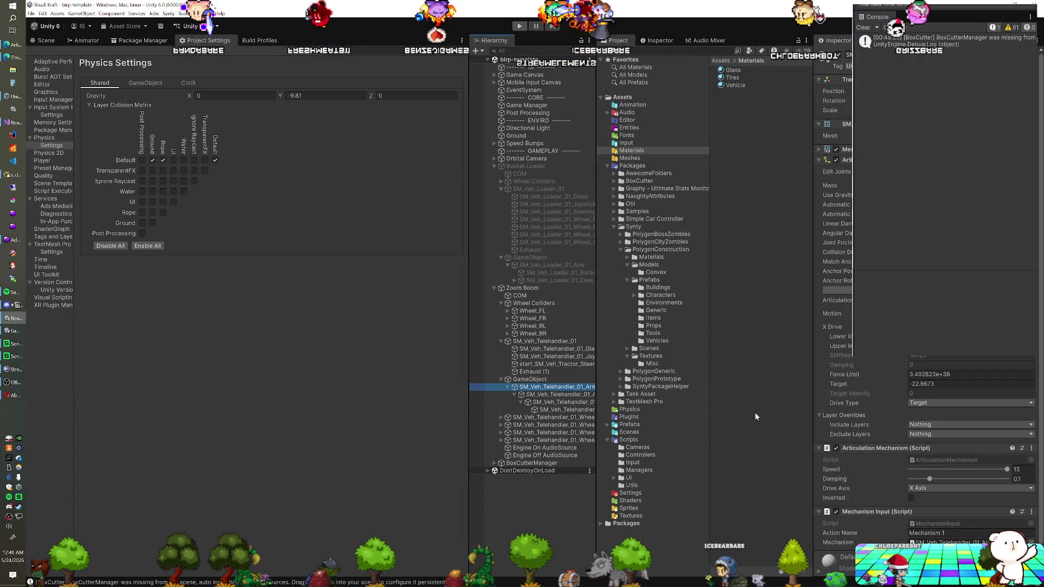
- Check the arm section's mechanism, then set the fork attachment's mechanism speed to 10
click(1023, 470)
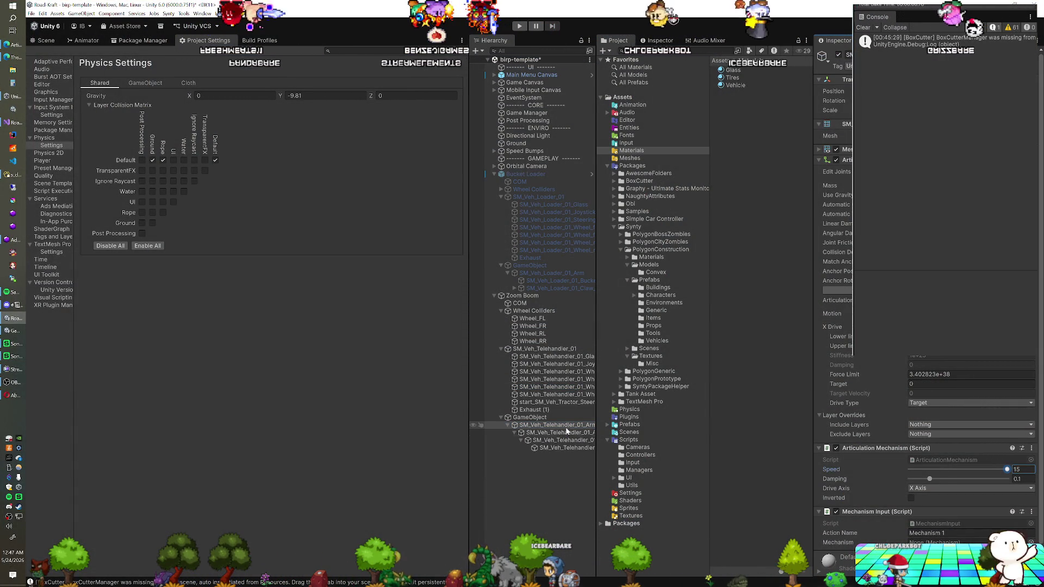
click(557, 433)
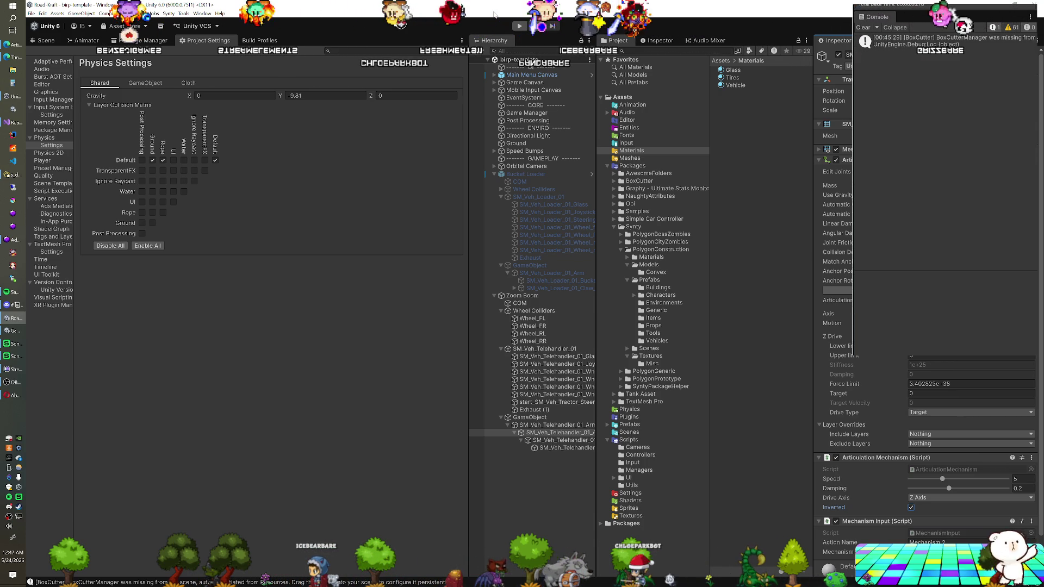
click(566, 448)
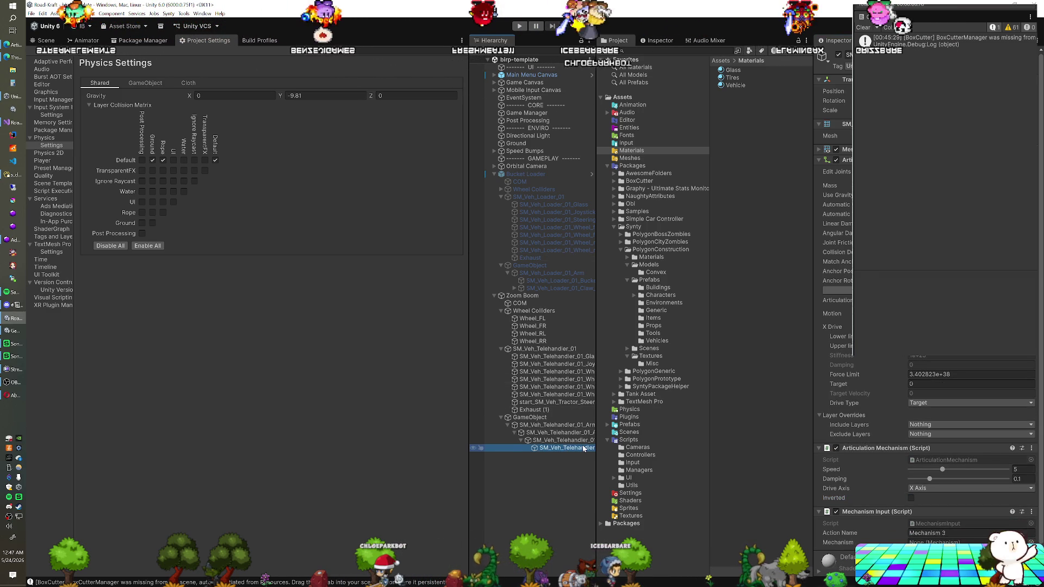
click(1023, 469)
text(10)
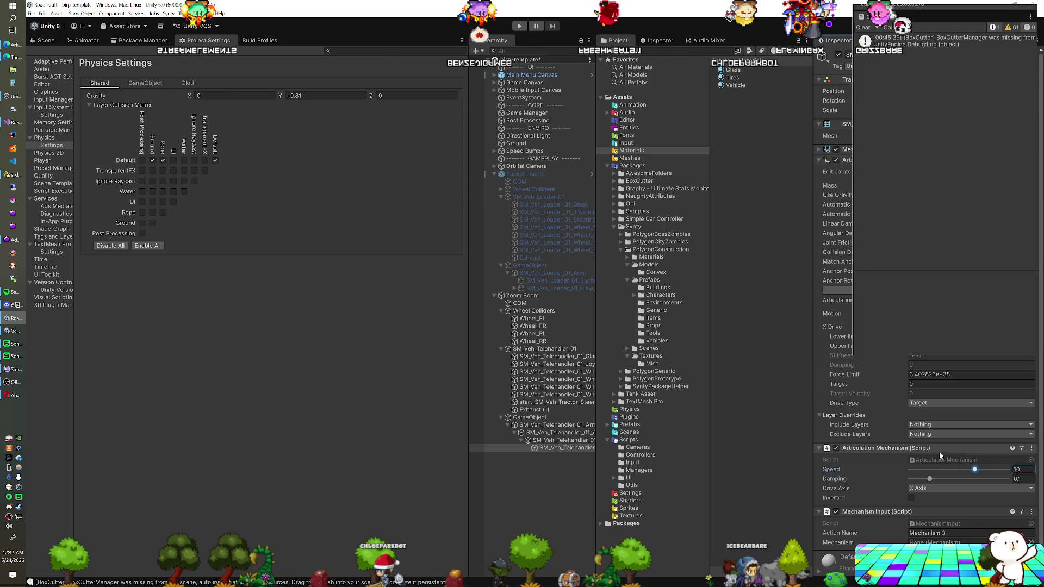
- Save the scene, run it in play mode, and select the fork attachment
key(ctrl+s)
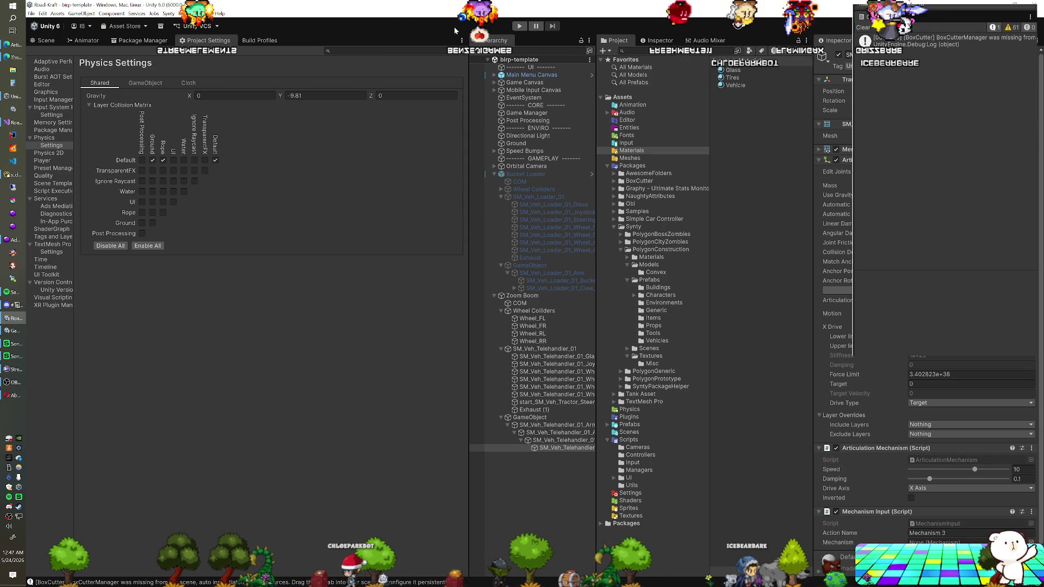
click(519, 26)
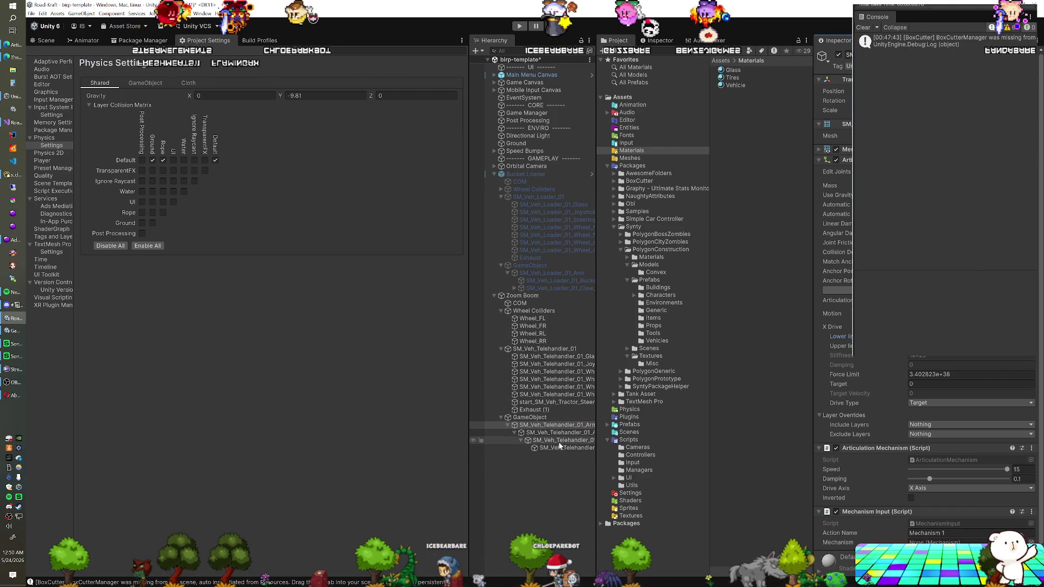
click(563, 448)
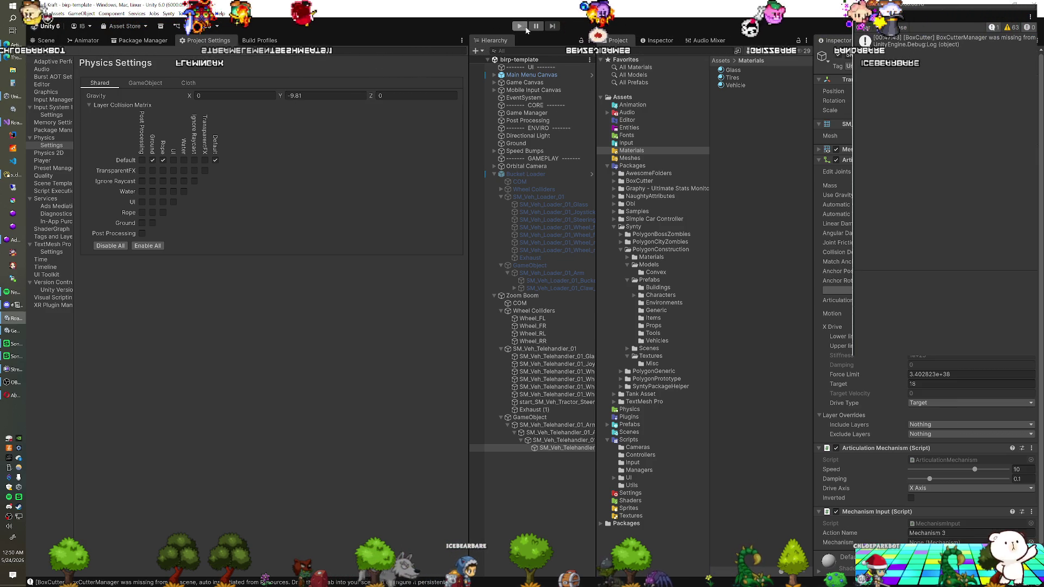
key(ctrl+p)
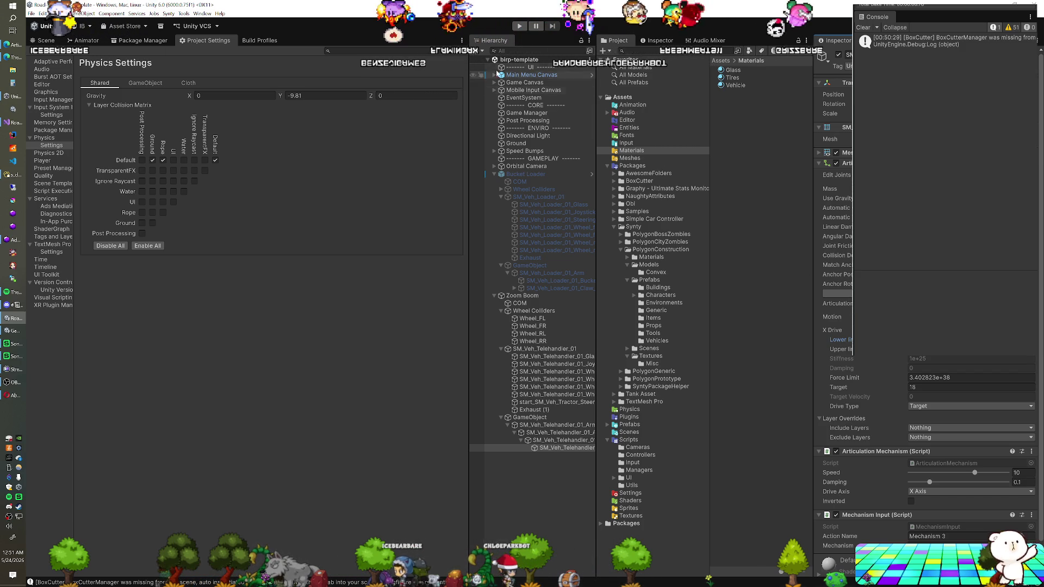
click(521, 26)
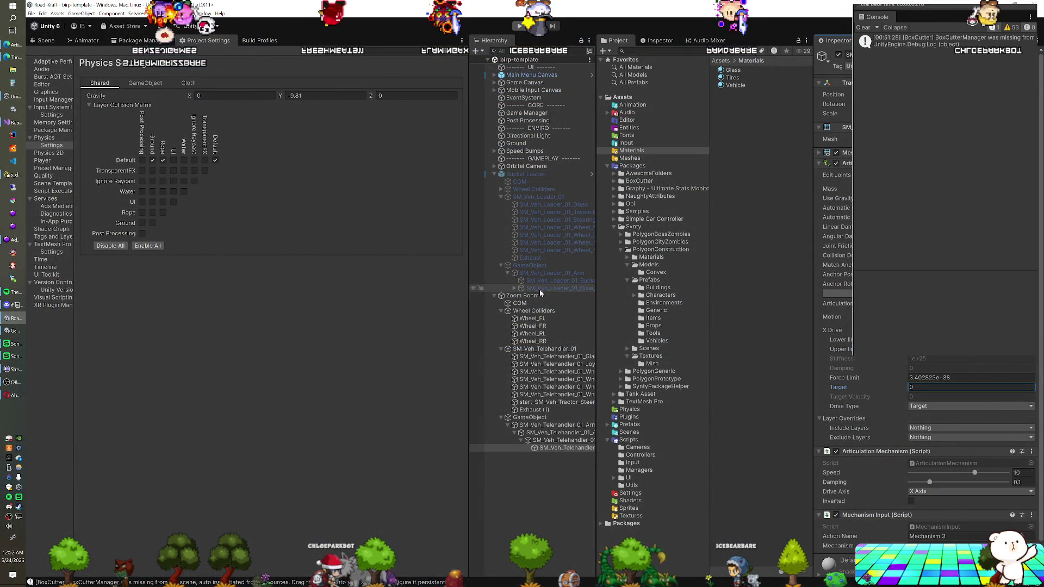
- Save Zoom Boom as a prefab in Assets/Prefabs, then frame and orbit its fork attachment in the Scene view
click(625, 426)
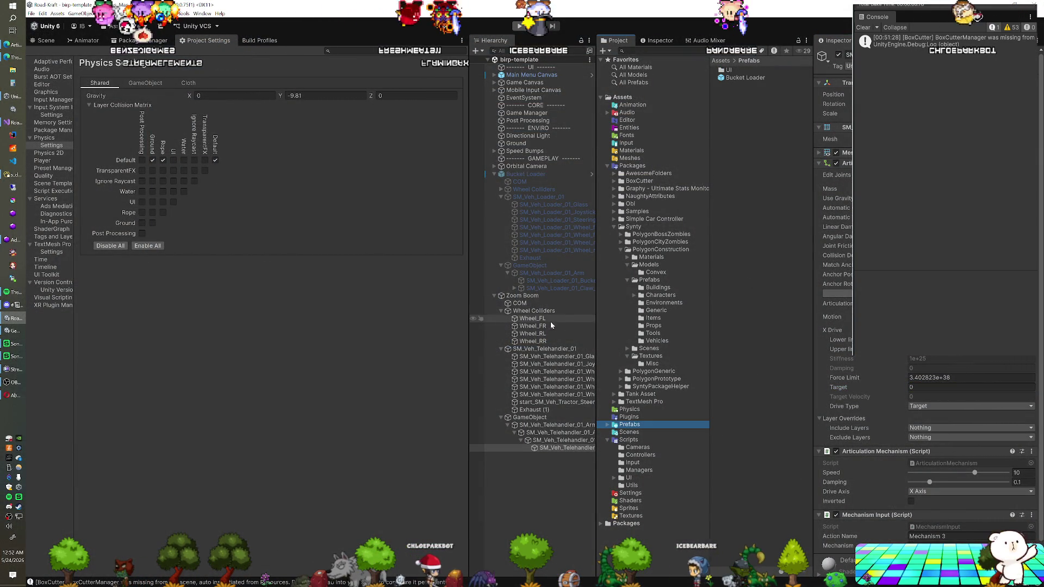
drag(621, 289, 746, 234)
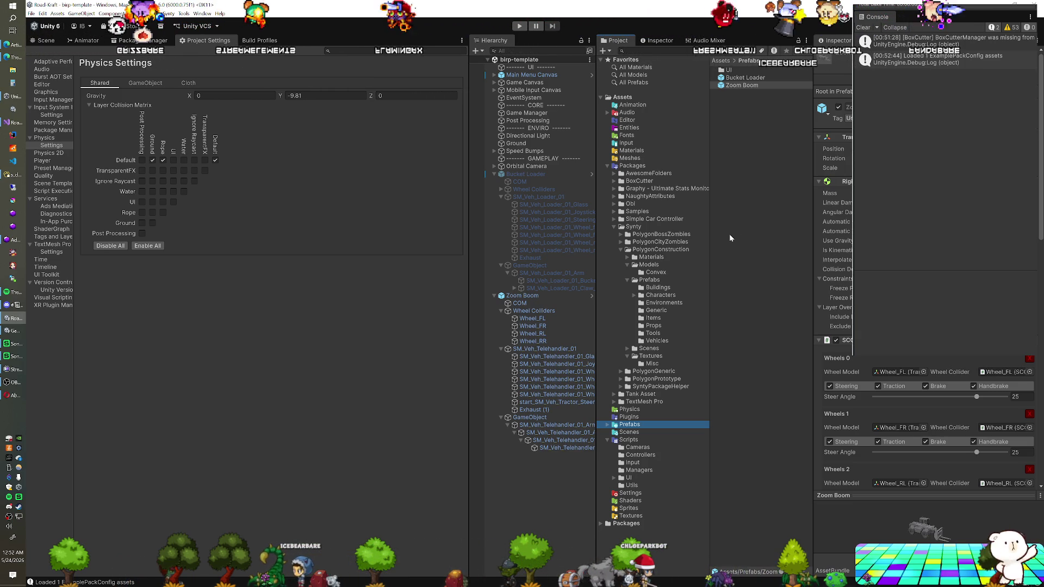
click(561, 449)
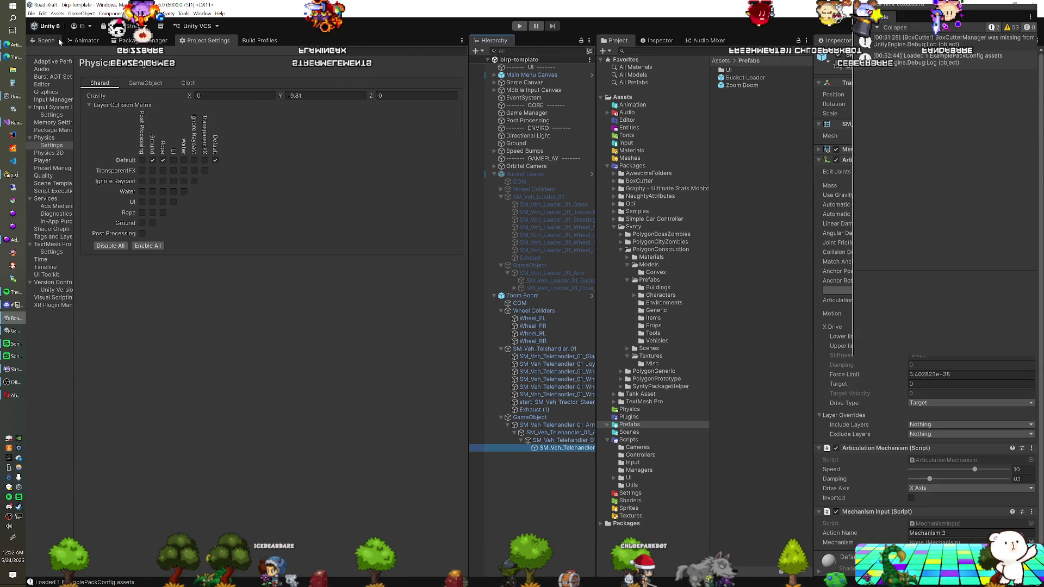
click(33, 41)
key(f)
mouse_move(335, 256)
mouse_down()
mouse_move(216, 244)
mouse_move(179, 253)
mouse_up()
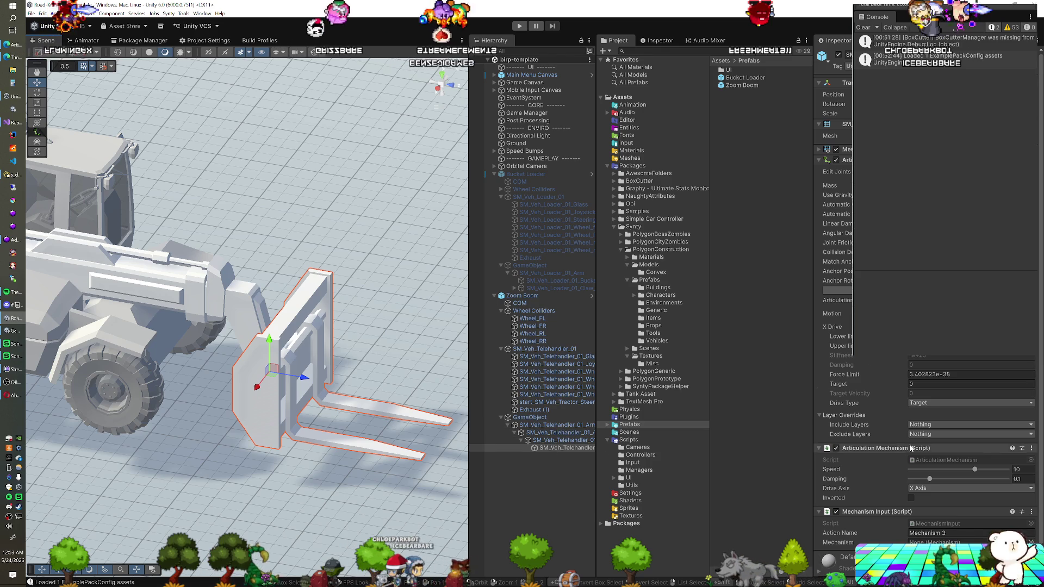
- Add a Box Collider component to the fork object and turn on Gizmos
scroll(925, 435, down, 1)
click(926, 563)
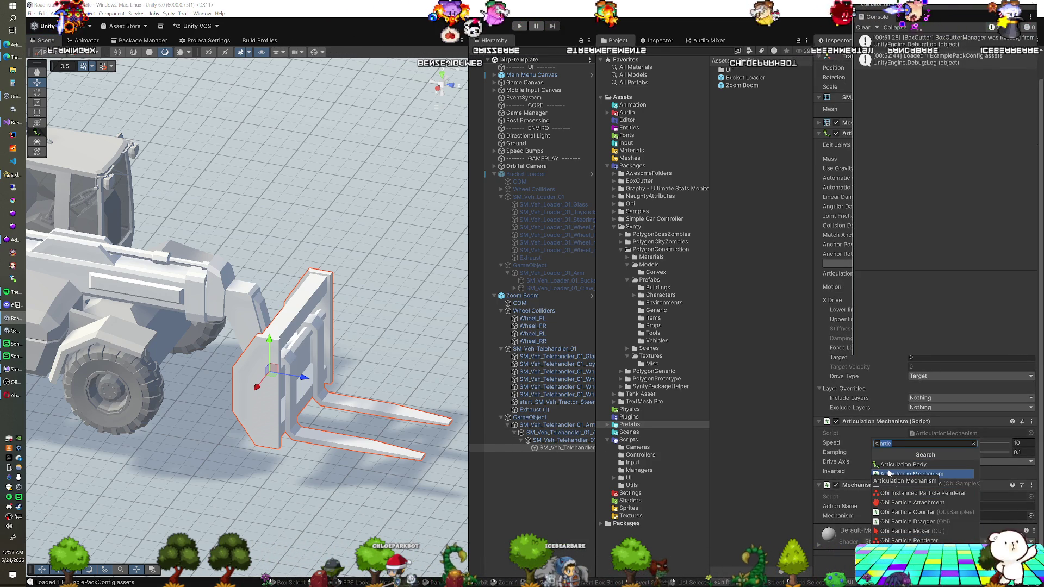
text(box)
click(889, 467)
click(315, 53)
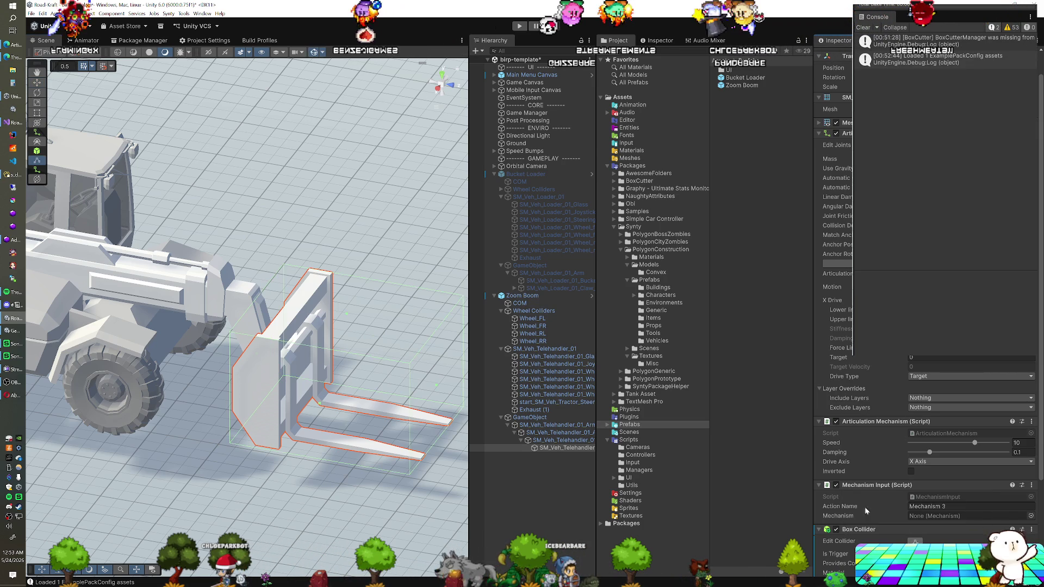
- Orbit around the forks to check the 0.2756 × 0.0740 × 2.2847 collider on one tine
drag(321, 406, 352, 326)
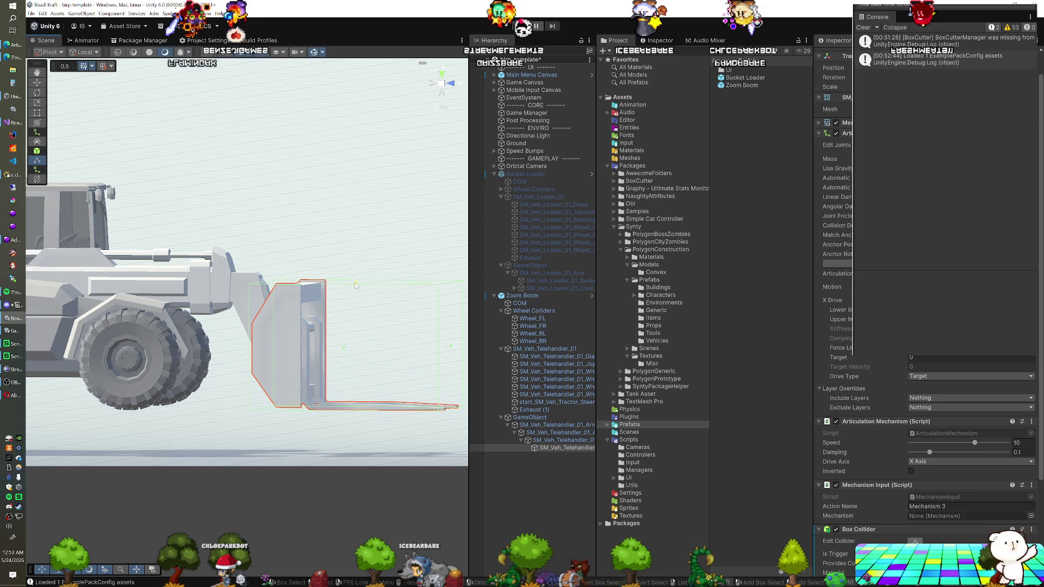
mouse_move(354, 422)
mouse_down()
mouse_move(372, 415)
mouse_move(359, 404)
mouse_up()
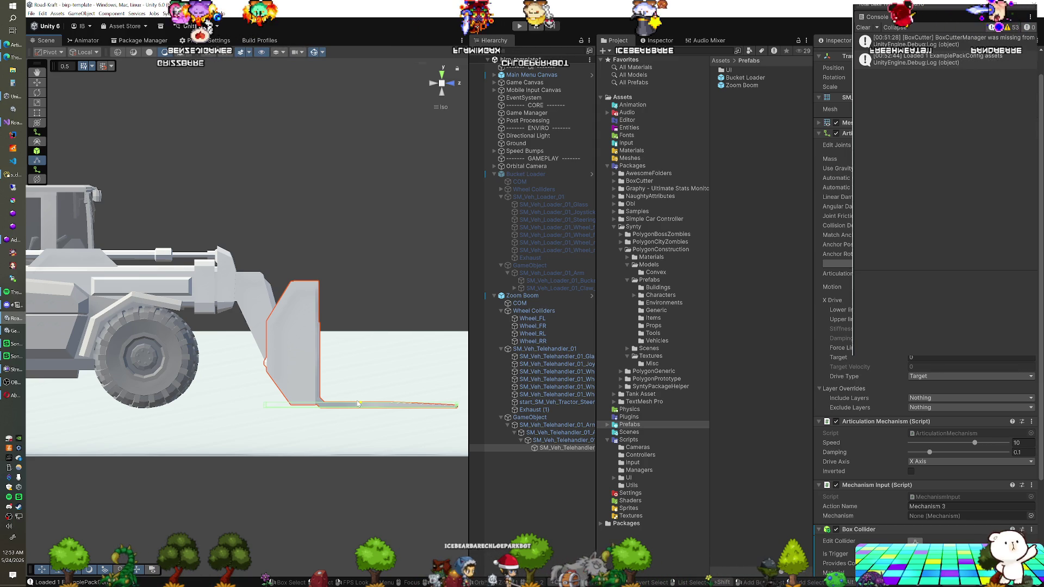
drag(358, 404, 345, 449)
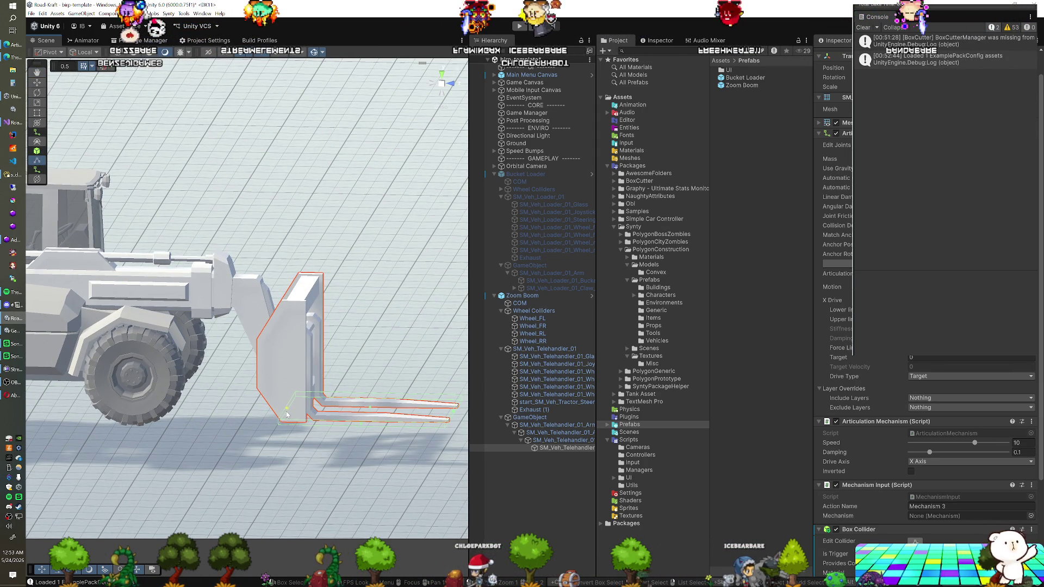
mouse_move(302, 426)
mouse_down()
mouse_move(359, 431)
mouse_move(300, 494)
mouse_up()
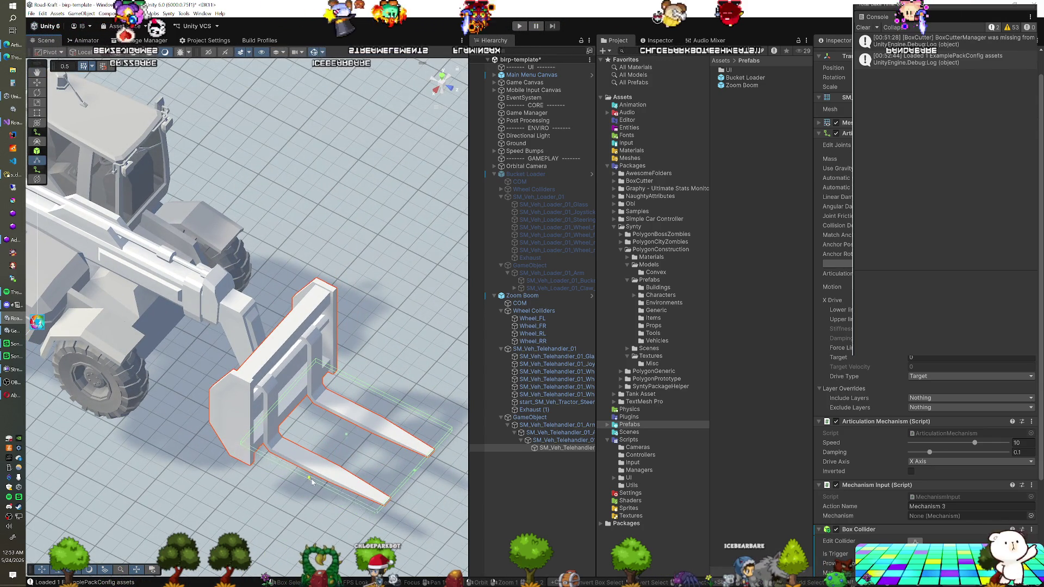
drag(354, 446, 226, 445)
mouse_move(321, 472)
mouse_down()
mouse_move(225, 477)
mouse_move(149, 456)
mouse_up()
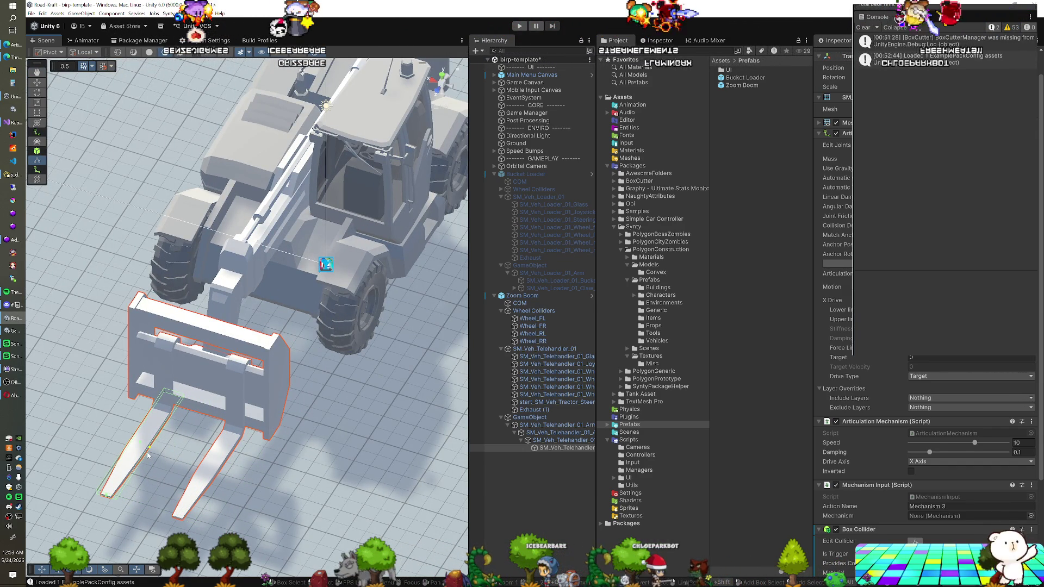
drag(157, 458, 325, 443)
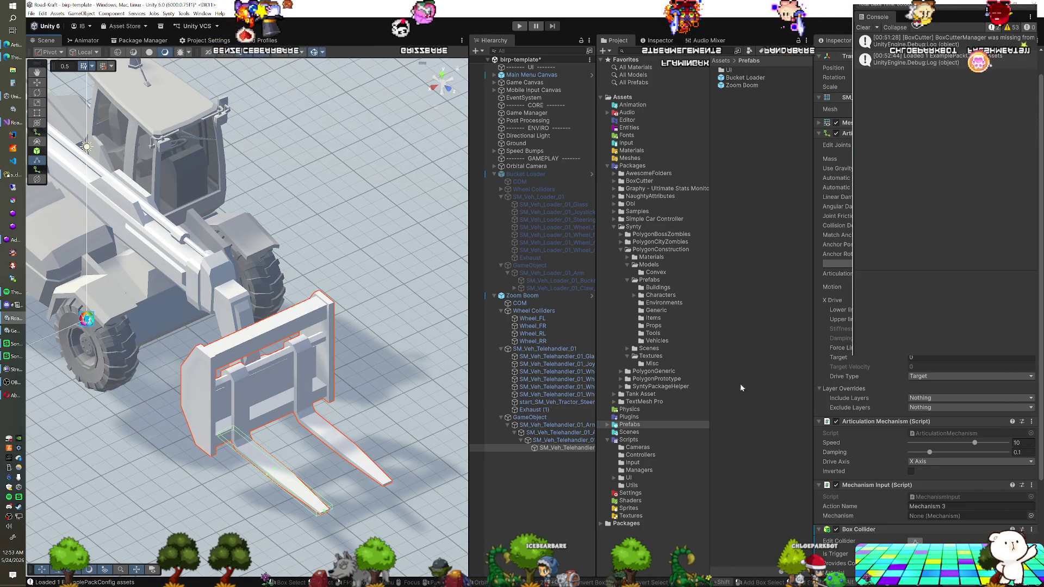
scroll(868, 458, down, 4)
- Duplicate the fork's Box Collider component from its component options menu
key(w)
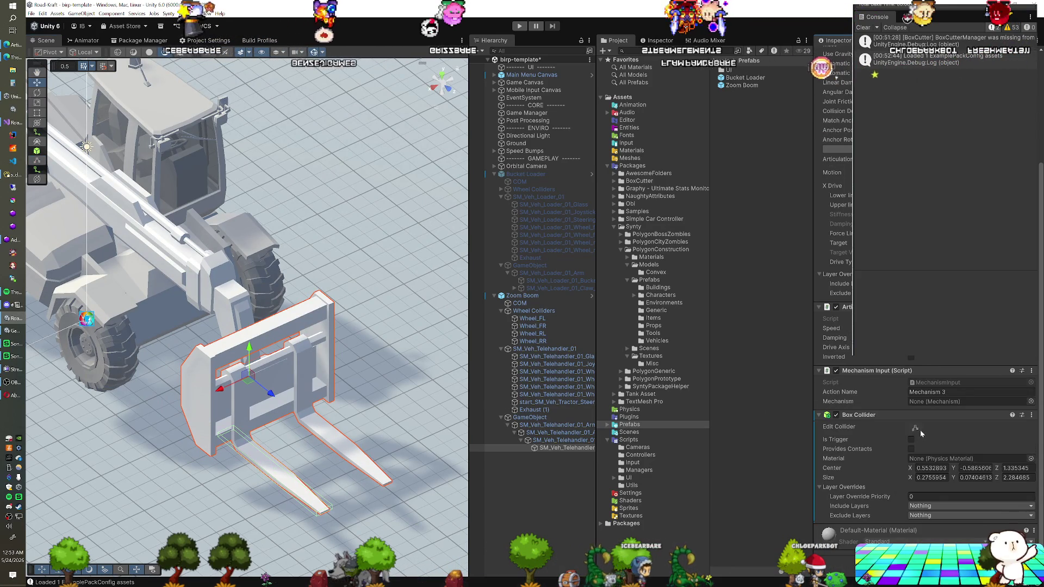
right_click(861, 419)
click(876, 481)
right_click(865, 415)
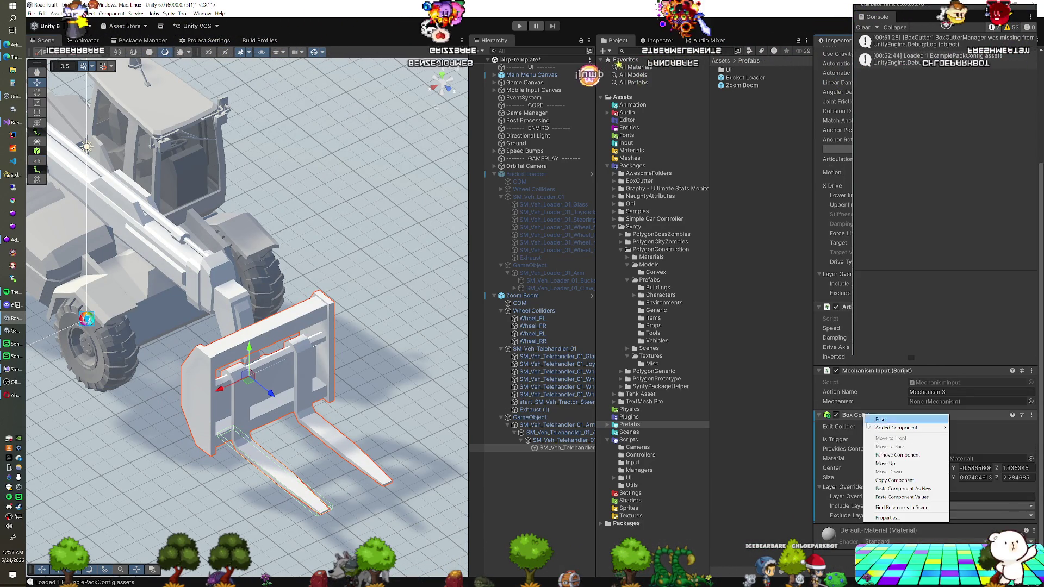
click(889, 491)
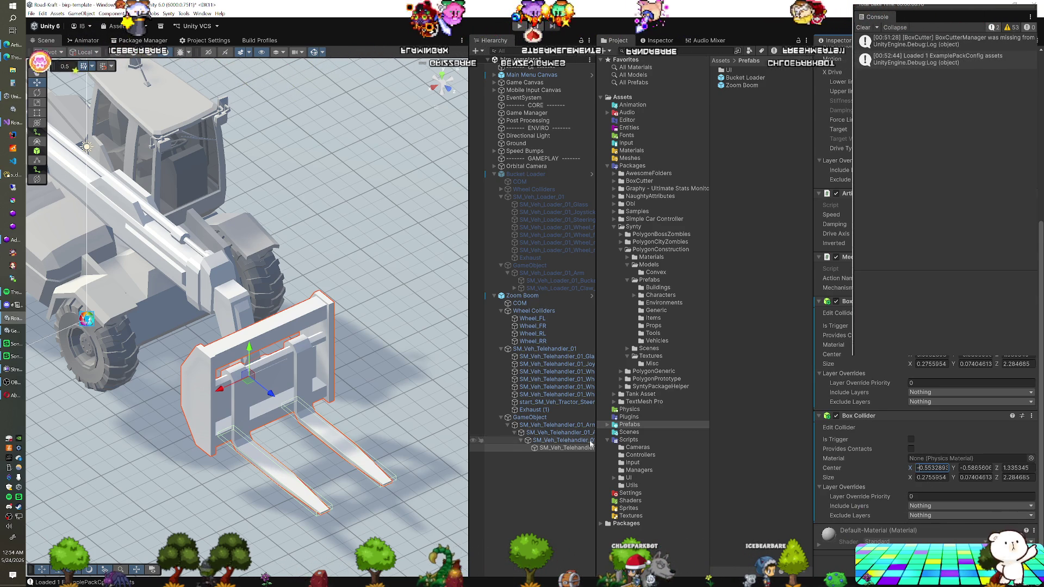
- Undo the extra collider and collapse the first two Box Colliders, leaving the third open
right_click(919, 468)
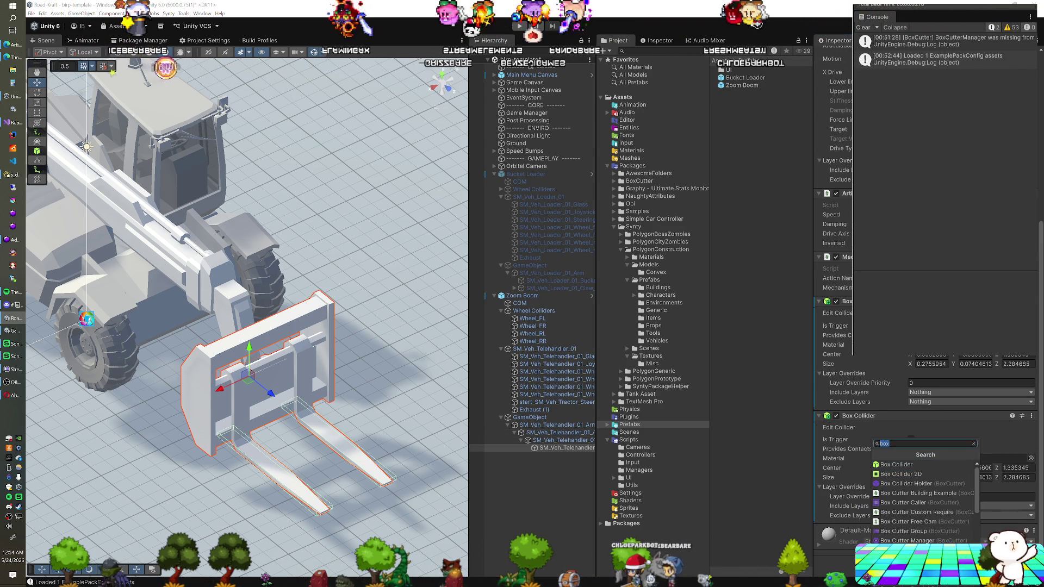
click(918, 471)
drag(309, 467, 470, 432)
key(ctrl+z)
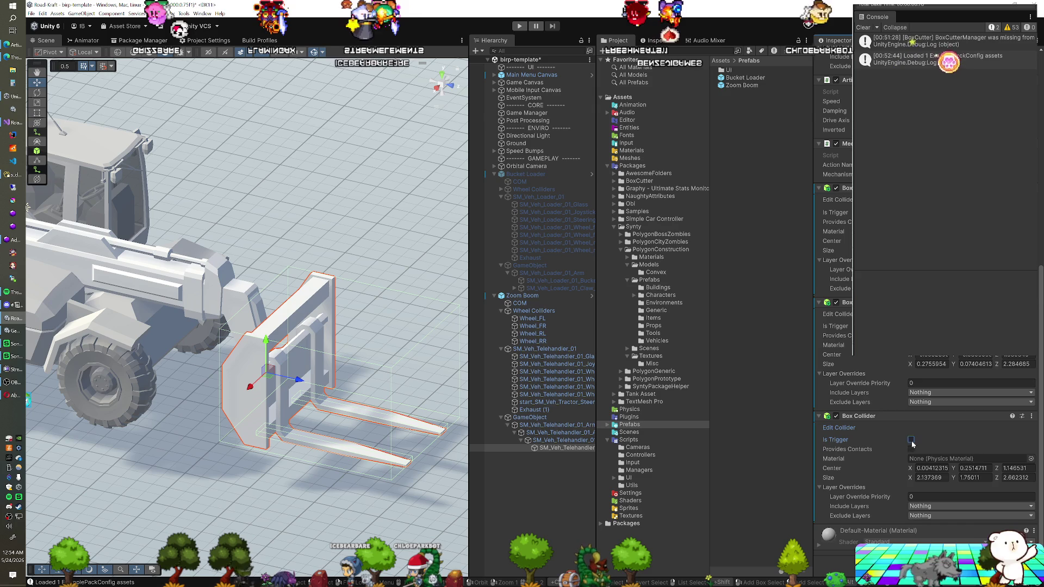
click(820, 189)
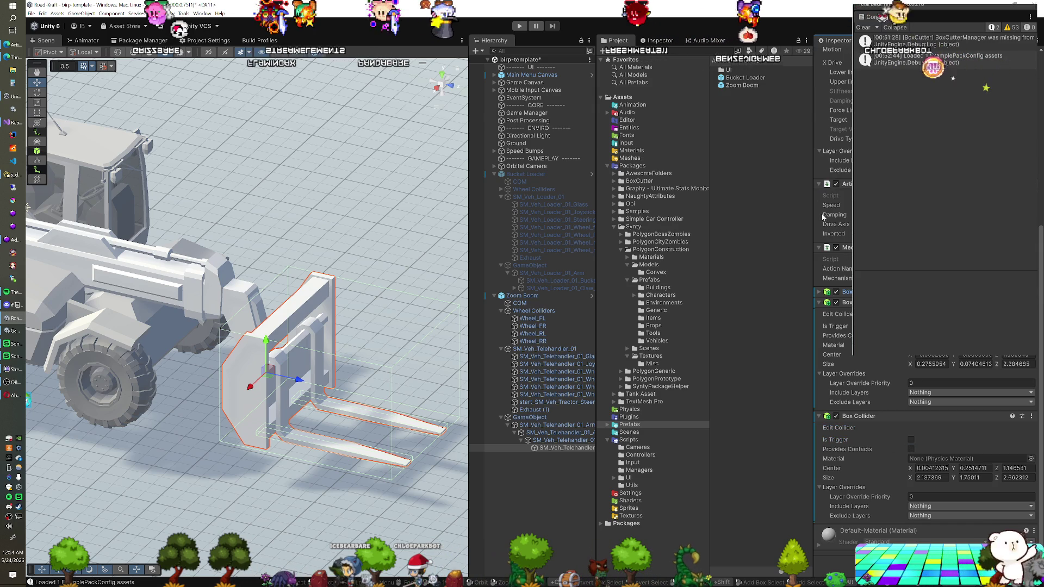
click(819, 304)
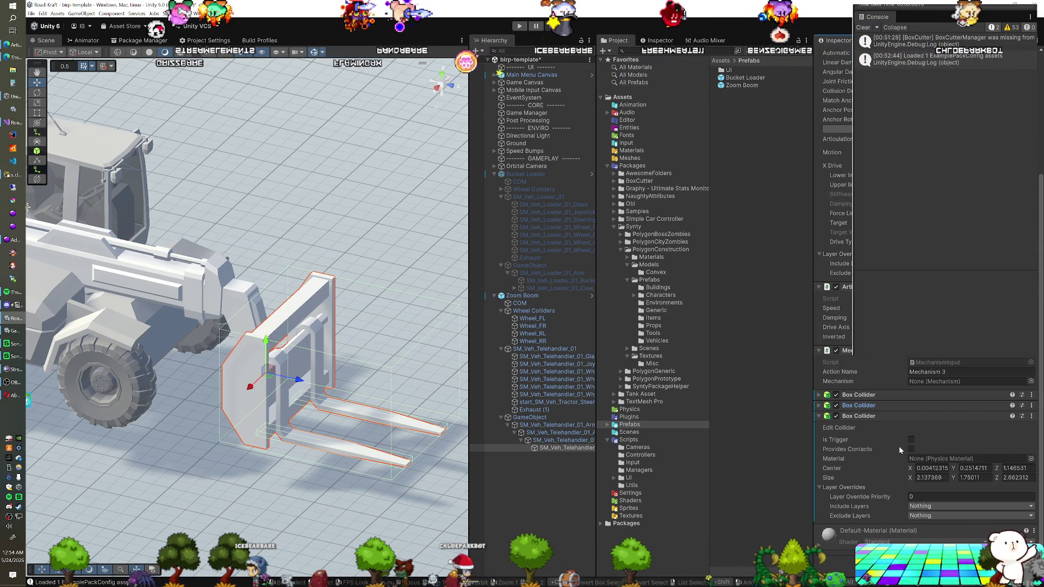
- Set the third Box Collider's Size Z to 0.51 and Center Z to 0.27
drag(354, 391, 362, 393)
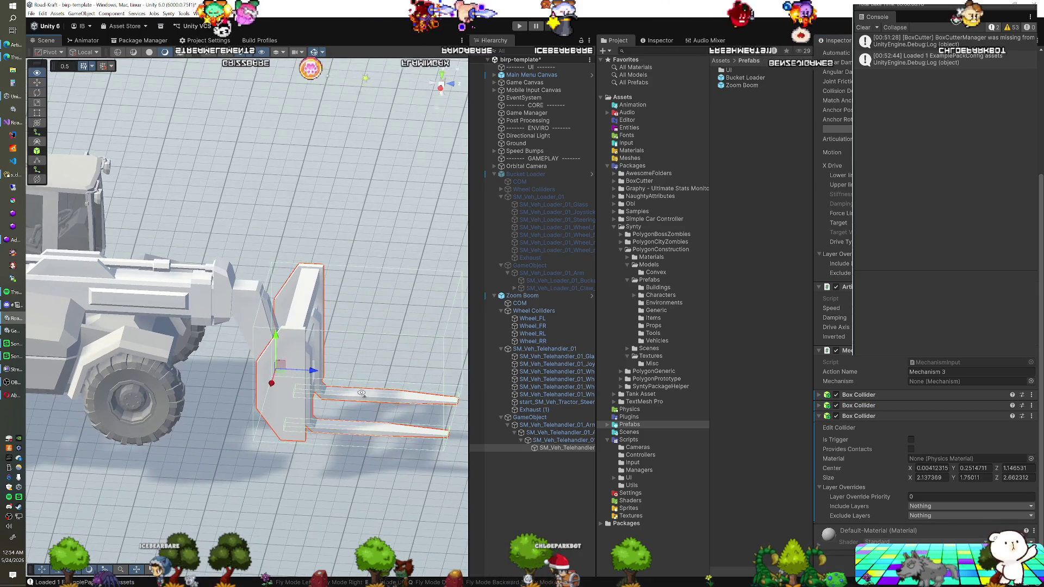
click(1000, 479)
text(0.51)
click(1006, 468)
text(0.54)
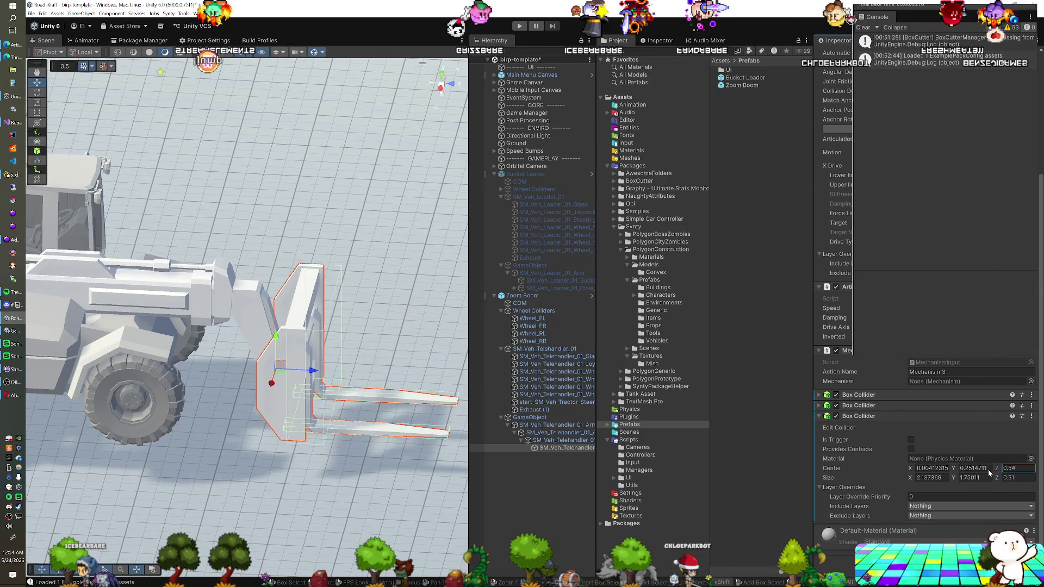
key(BackSpace)
key(BackSpace)
key(BackSpace)
text(0.27)
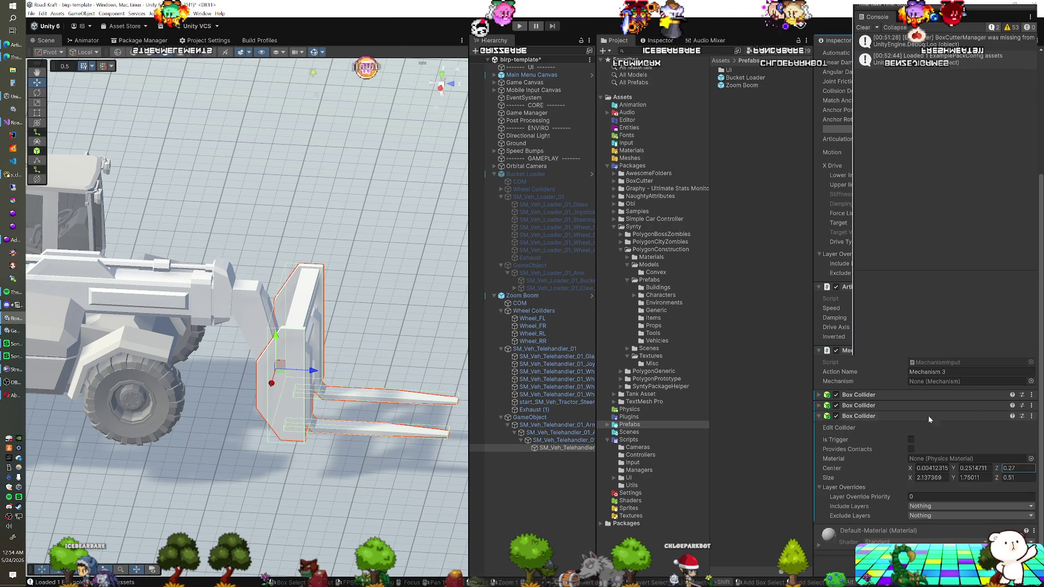
- Check the collider from the Right view, then select COM and frame the whole telehandler
click(444, 95)
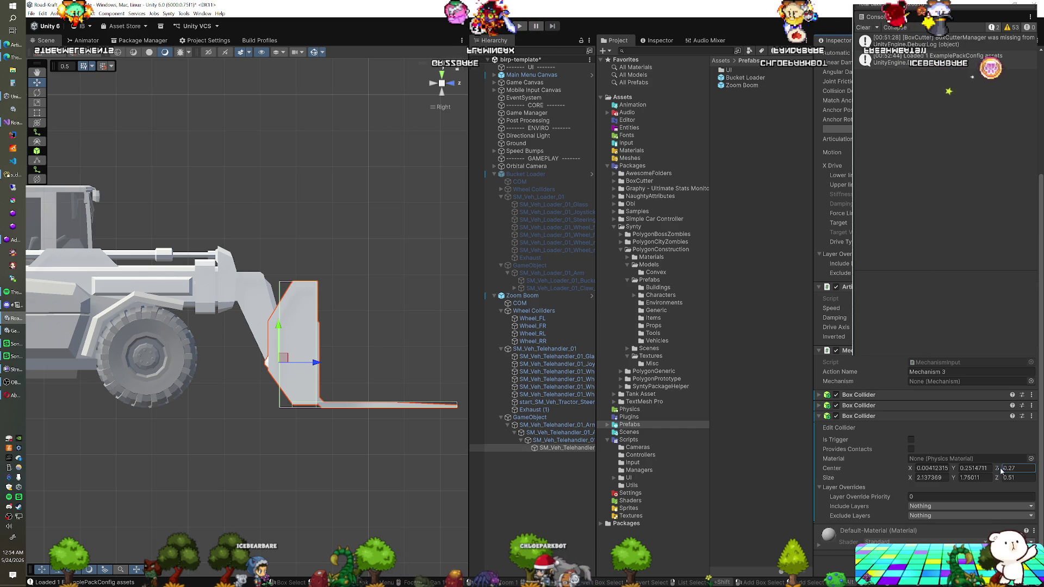
mouse_move(394, 360)
mouse_down()
mouse_move(302, 403)
mouse_move(273, 388)
mouse_move(299, 367)
mouse_up()
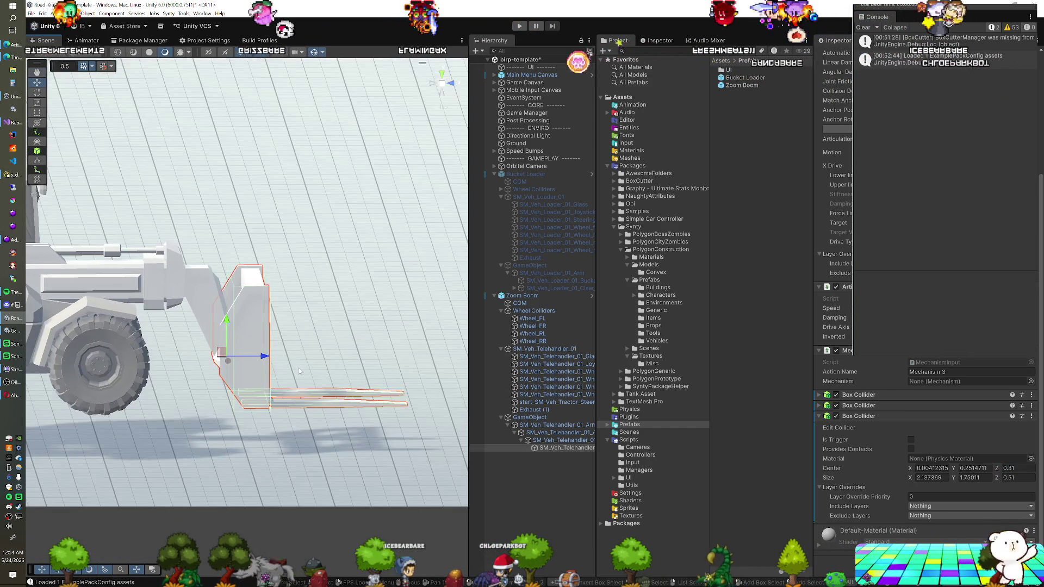
double_click(547, 303)
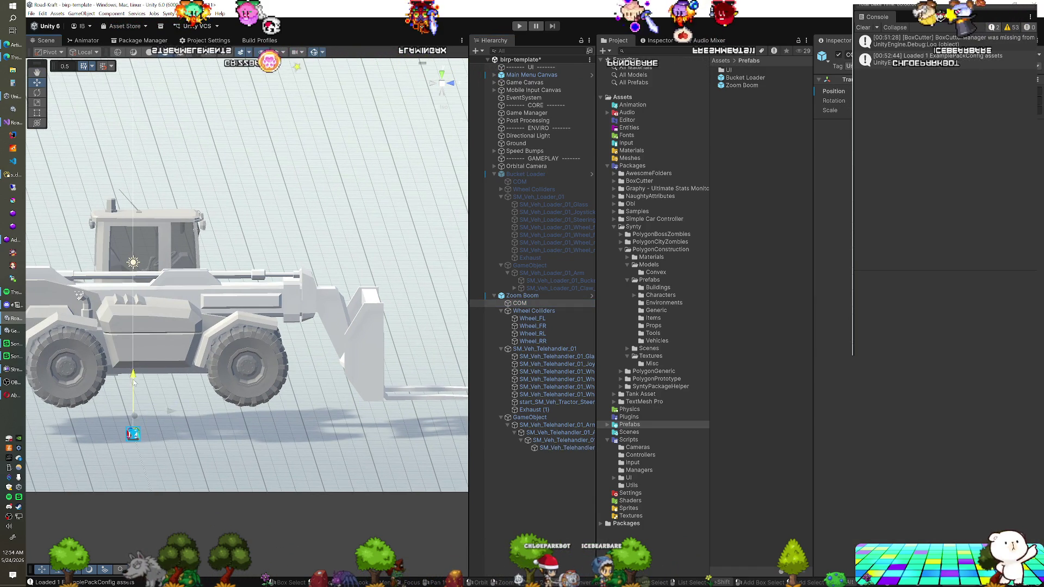
- Lower the telehandler and place a new 3D cube in front of its forks
click(540, 295)
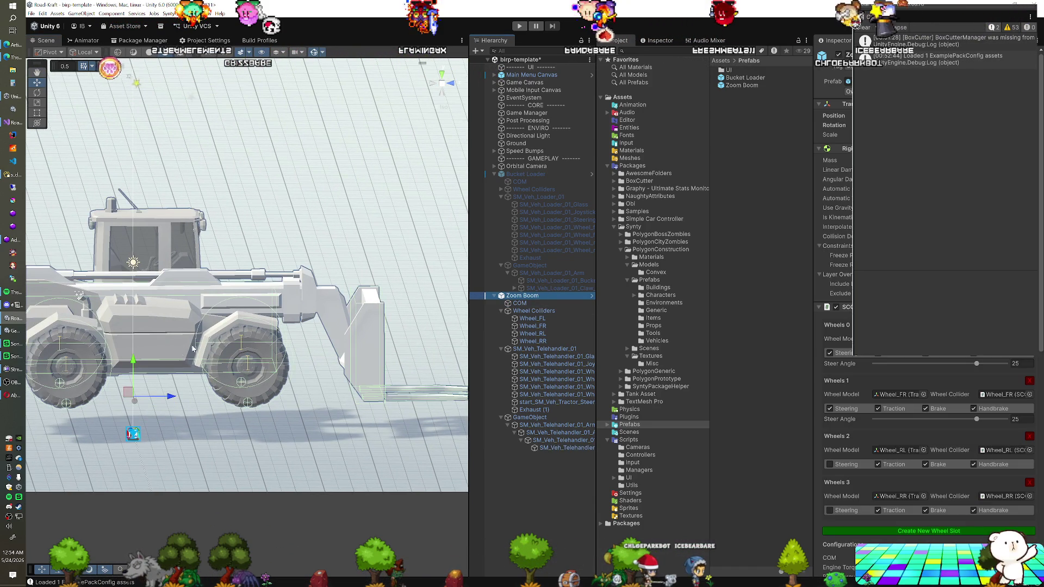
drag(135, 366, 136, 395)
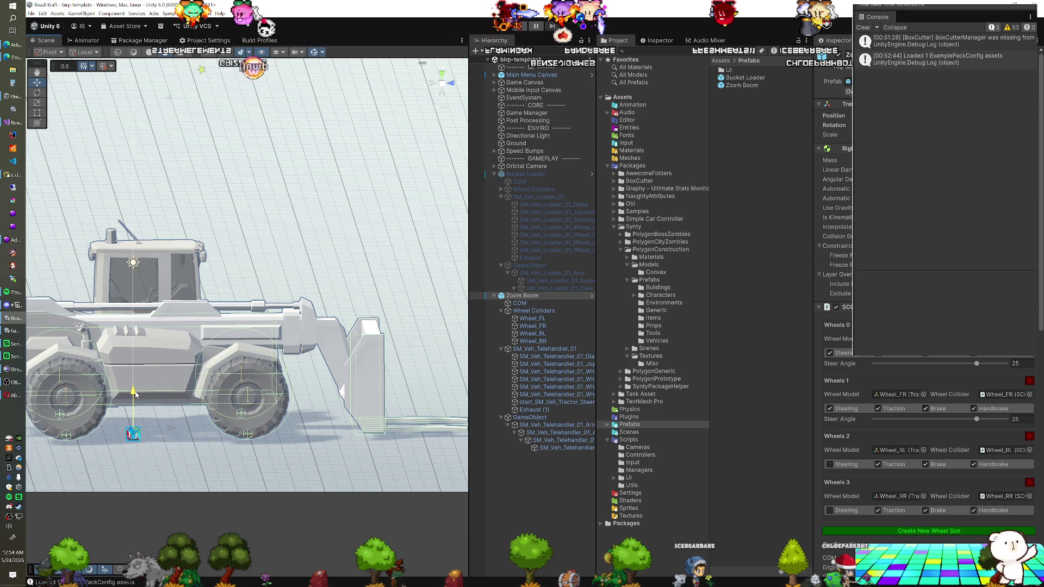
click(482, 51)
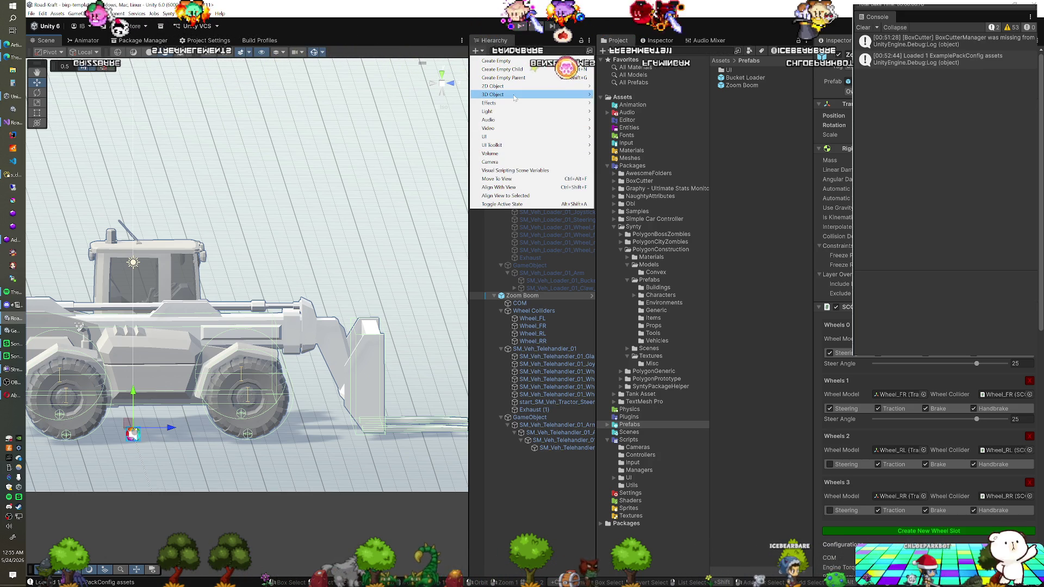
mouse_move(565, 94)
click(618, 99)
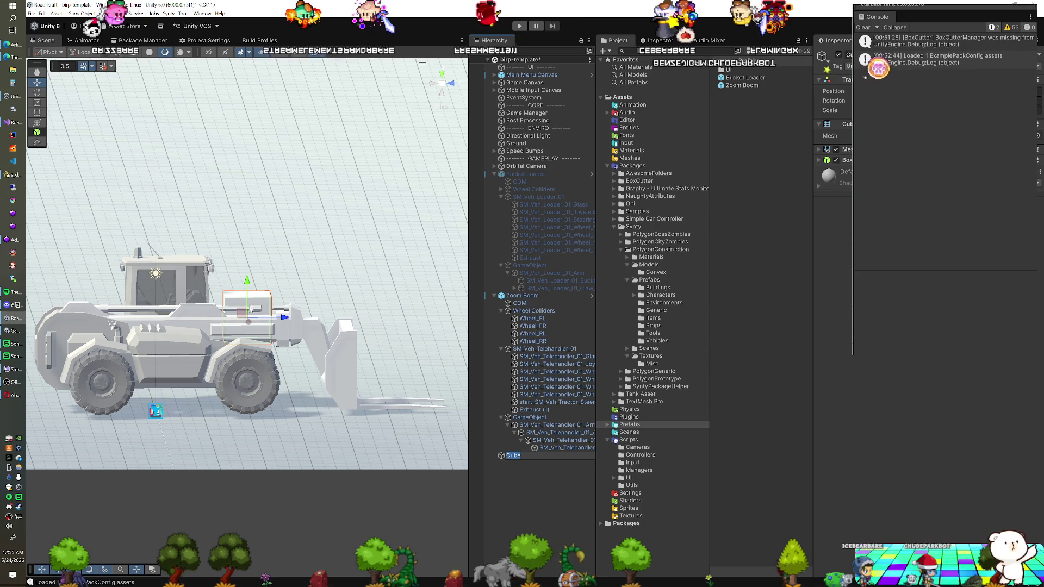
mouse_move(255, 320)
mouse_down()
mouse_move(395, 344)
mouse_move(271, 384)
mouse_move(196, 452)
mouse_up()
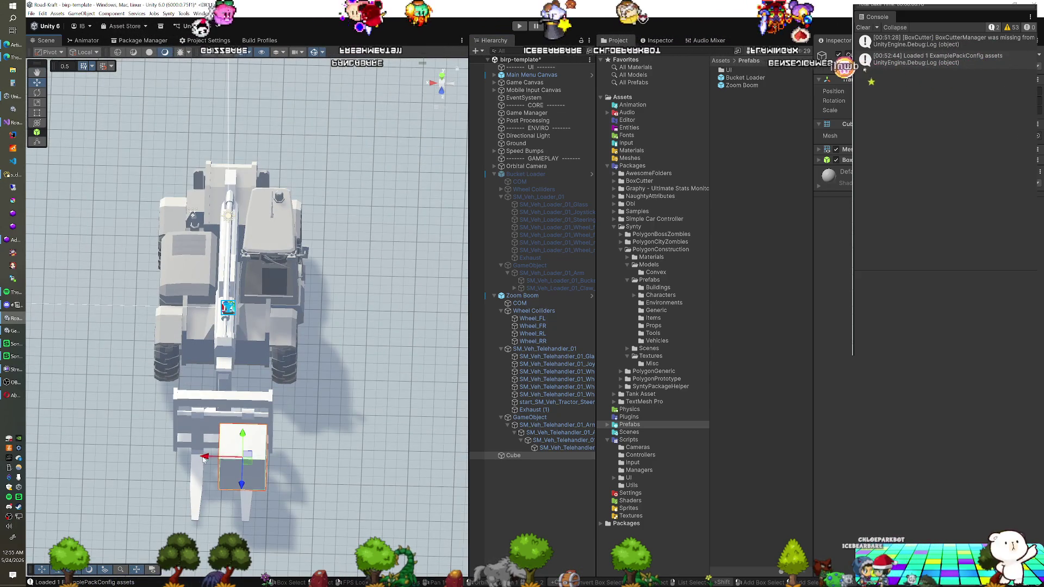
- Stretch the cube wider along X, save the scene, and enter Play mode
key(r)
mouse_move(186, 456)
mouse_down()
mouse_move(138, 457)
mouse_move(321, 382)
mouse_up()
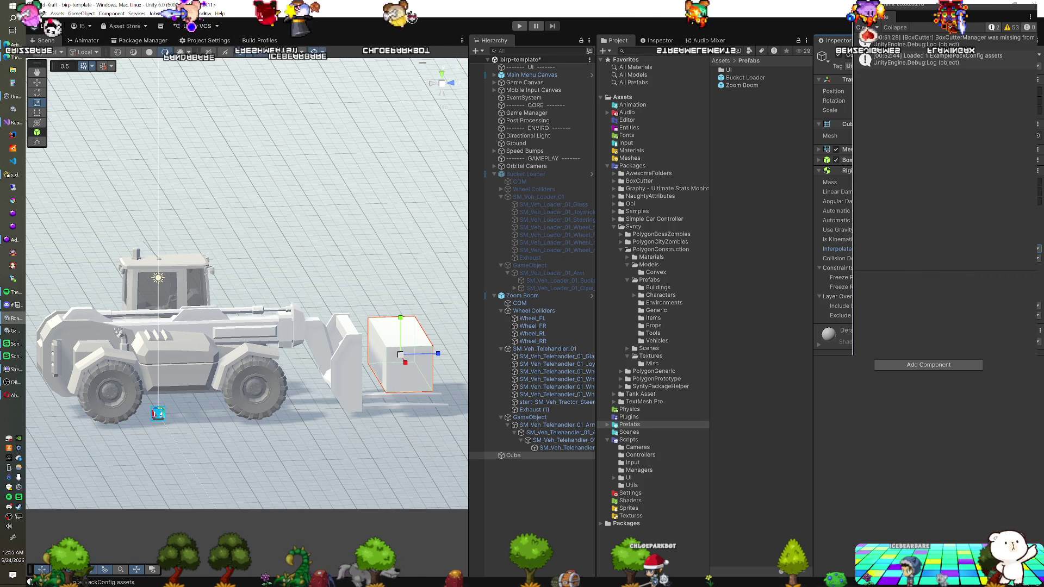
key(ctrl+s)
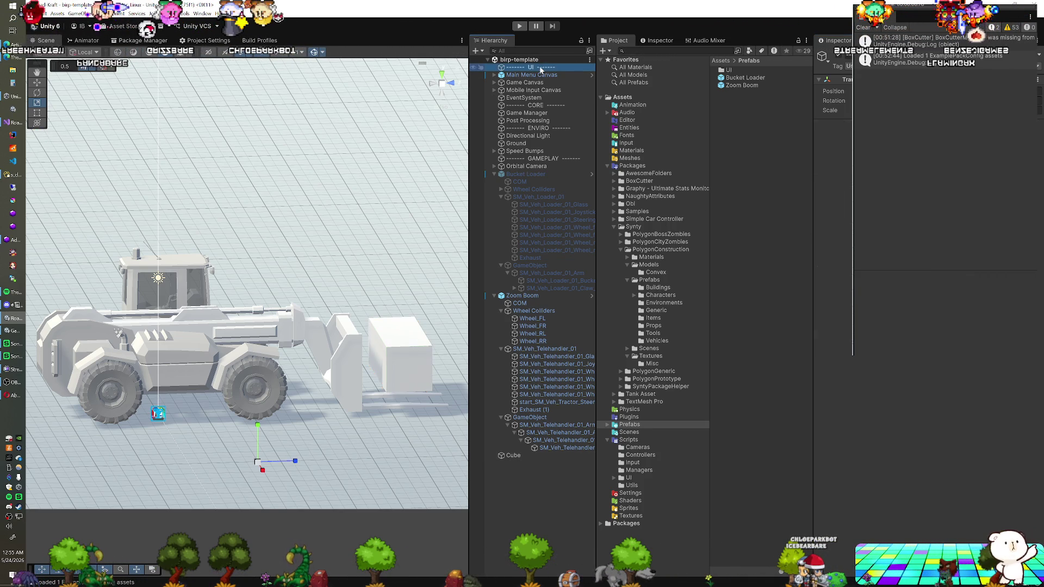
click(520, 26)
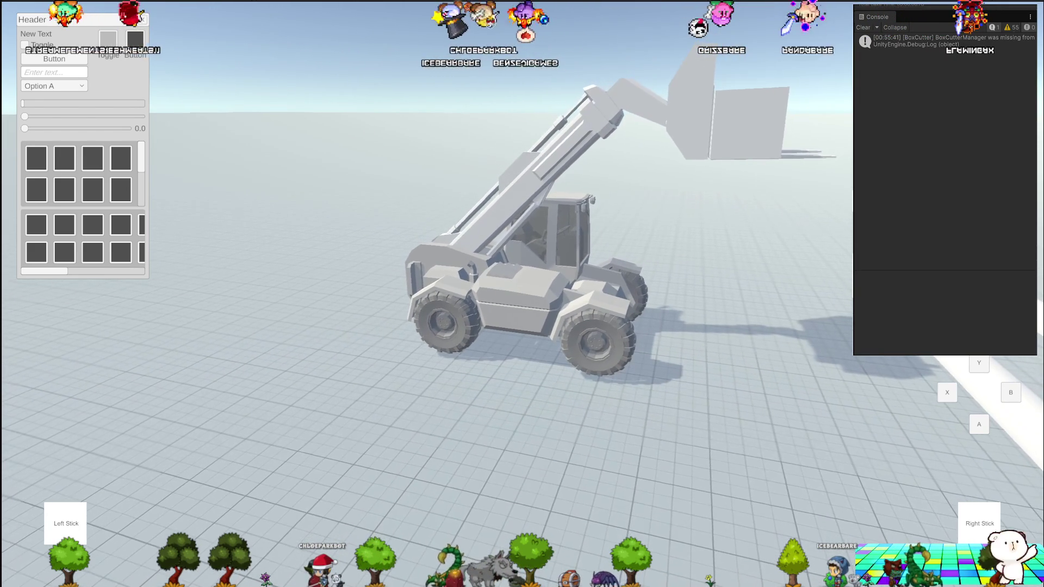
- Switch from the running game to the editor and back to the game view
key(alt+Tab)
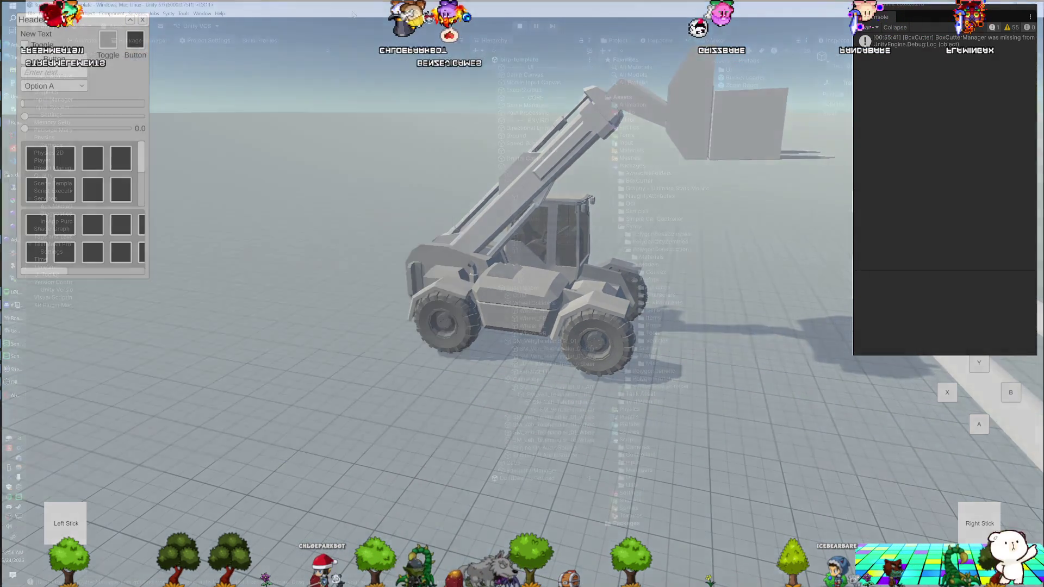
key(alt+Tab)
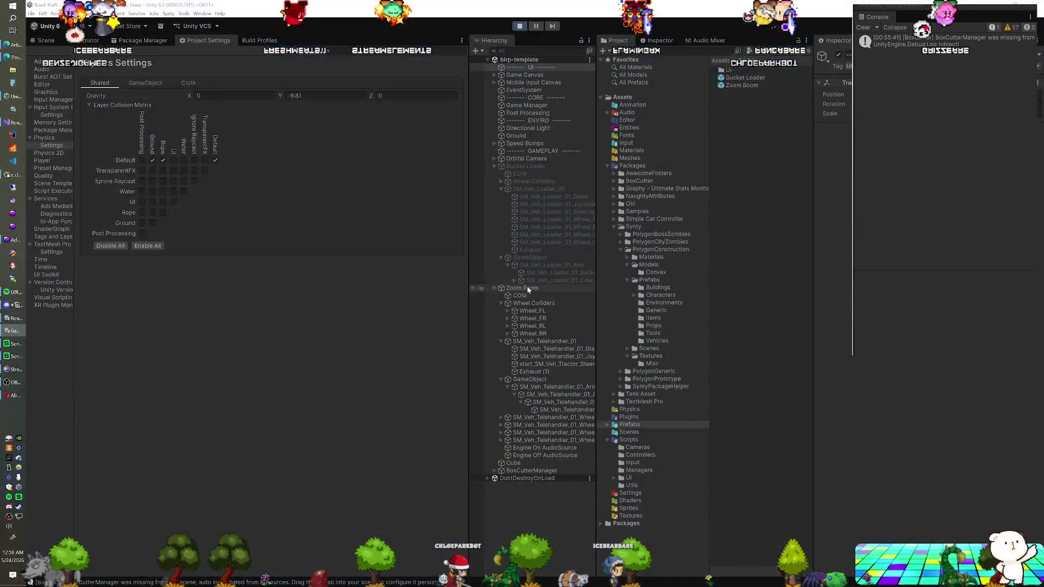
- Inspect Wheel_FL and the test Cube, then start another Play-mode run
click(533, 312)
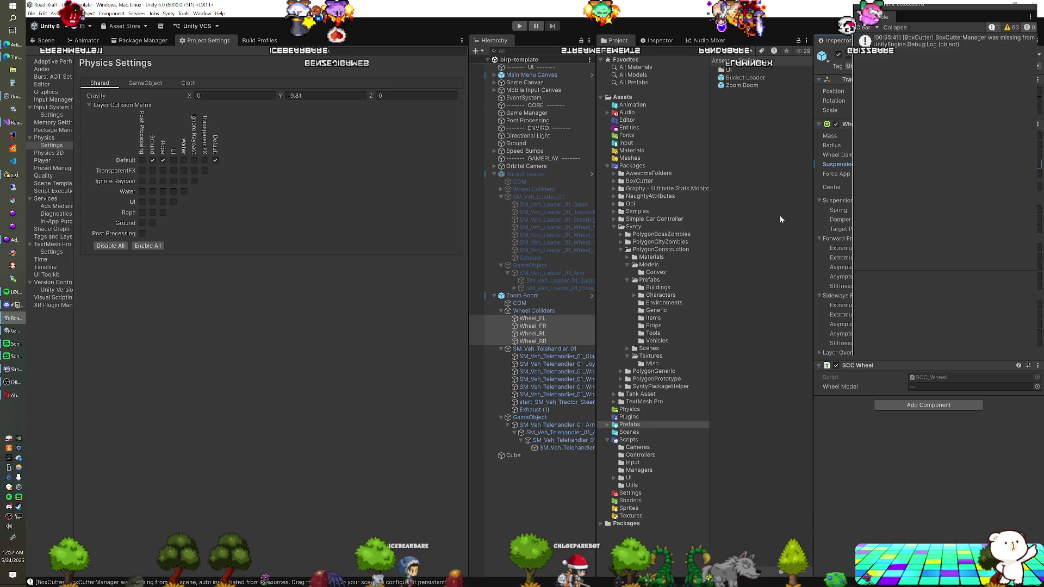
click(523, 459)
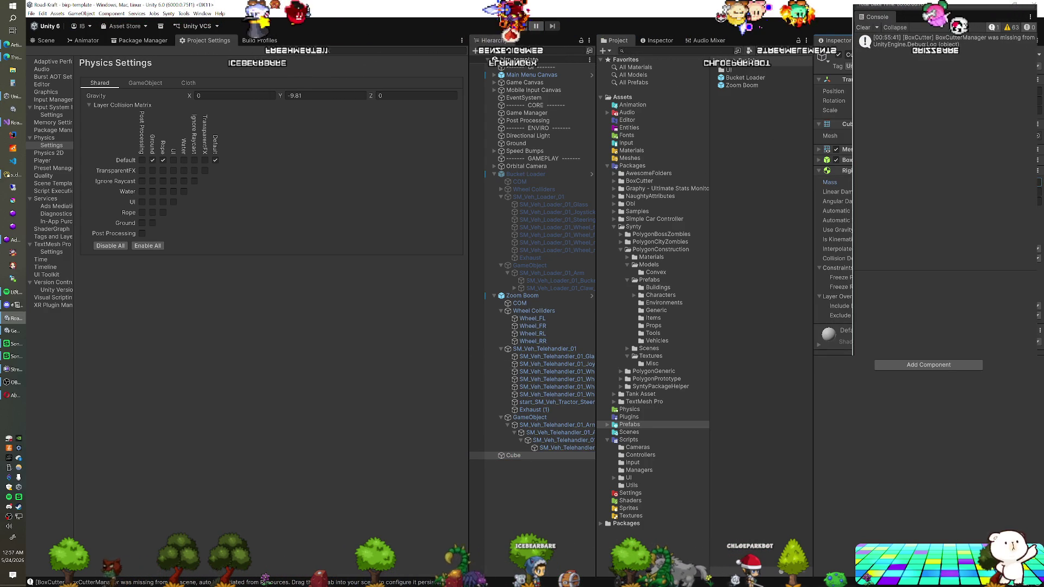
click(520, 26)
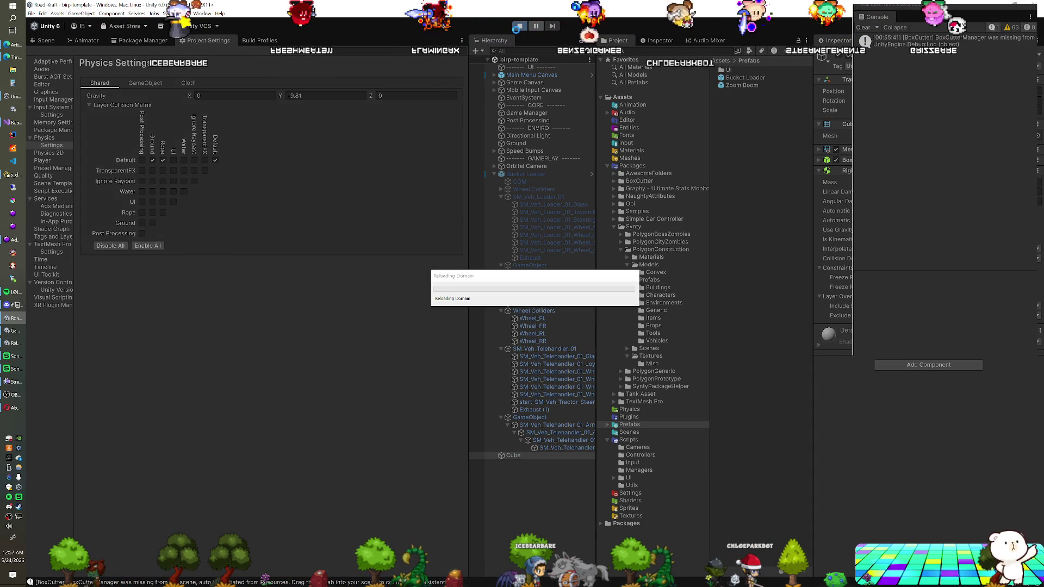
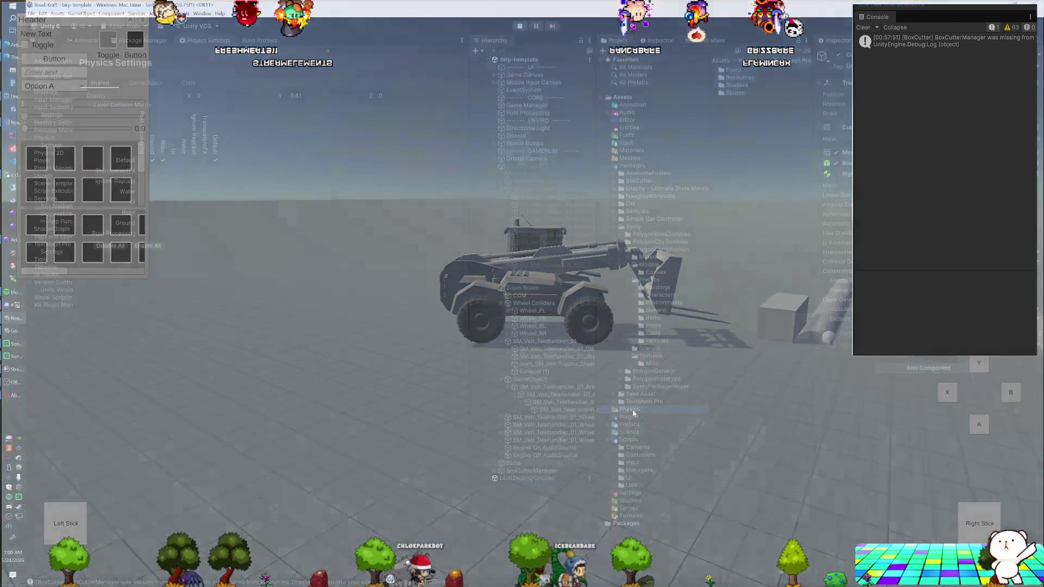
- Show the Physics folder's contents and bring up the Create menu in its asset pane
click(633, 414)
right_click(726, 93)
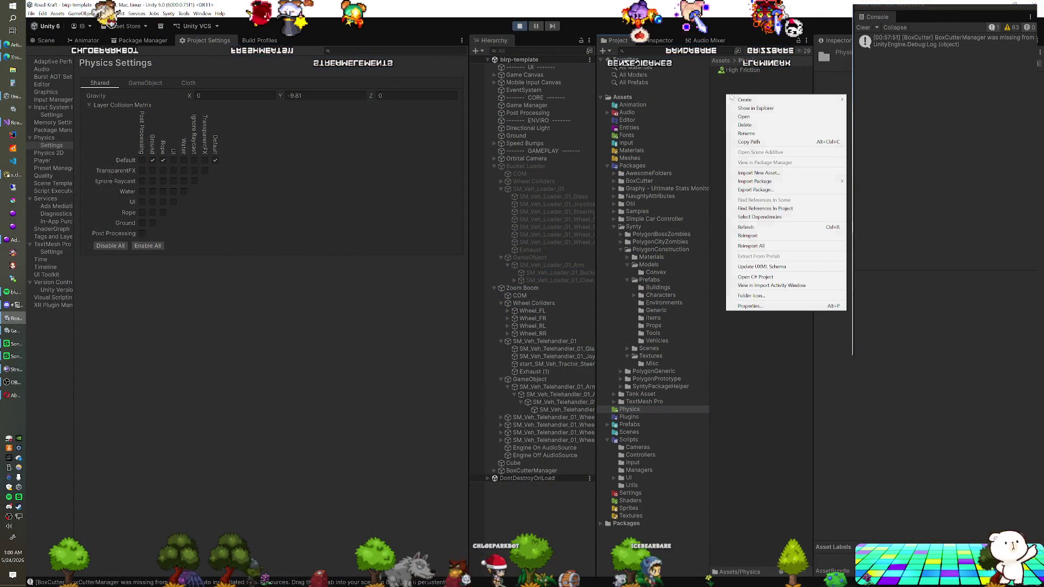
mouse_move(740, 99)
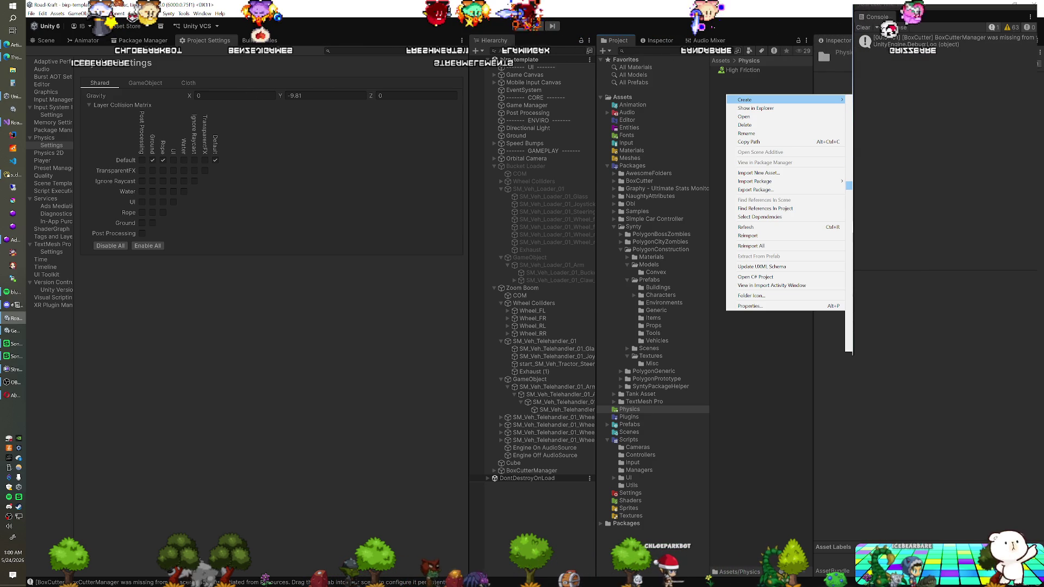
- Create a new physics material named Fork
click(811, 191)
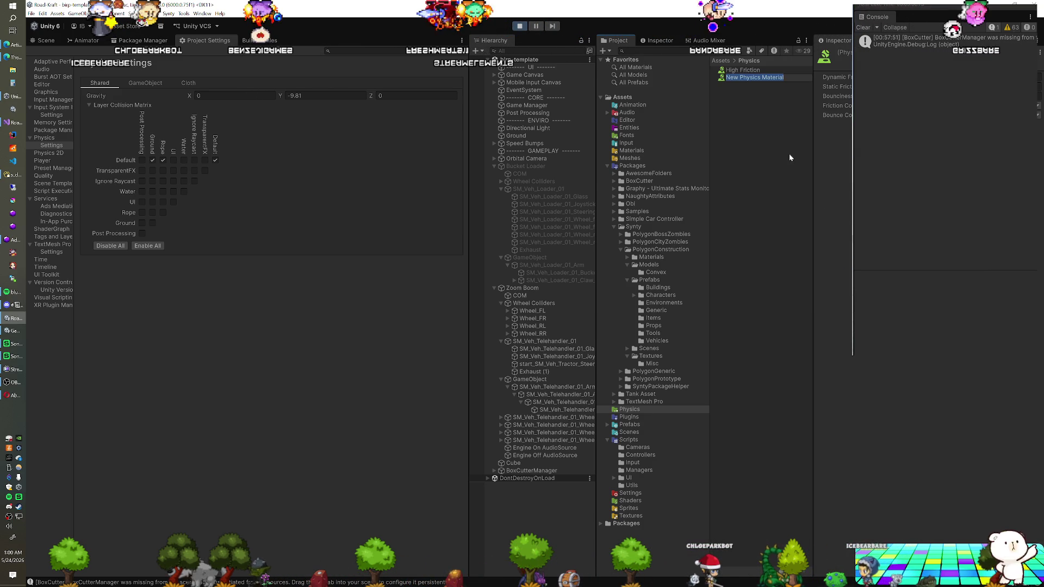
text(Fork)
key(Return)
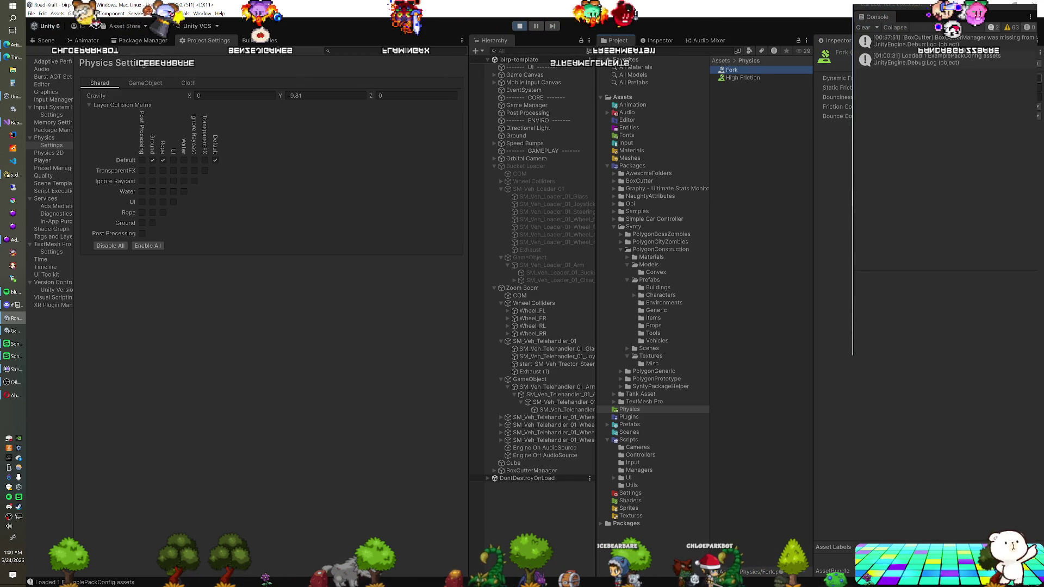
- Adjust the Fork material's dynamic friction, static friction and friction combine mode
click(838, 78)
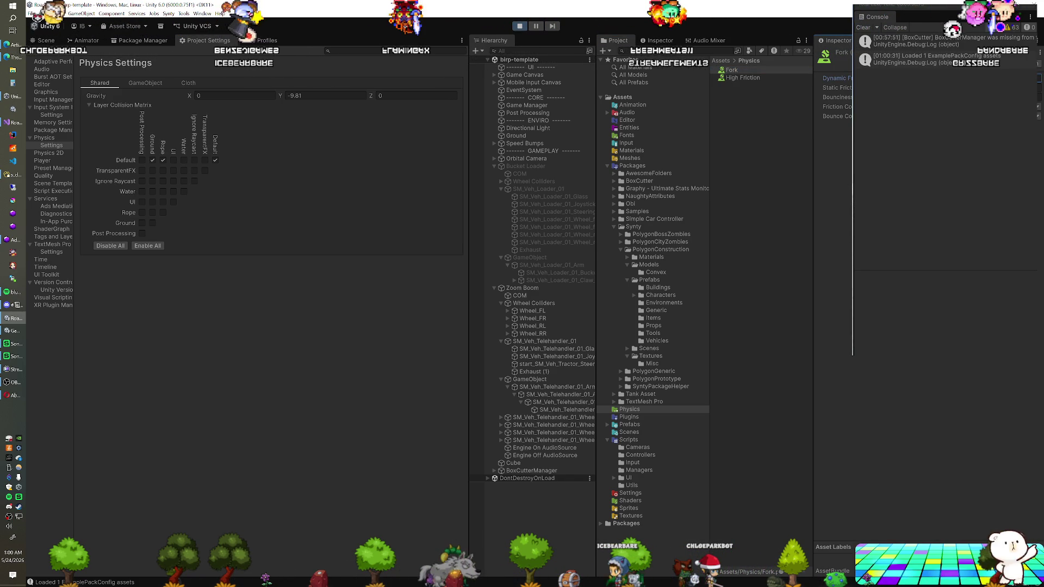
click(838, 87)
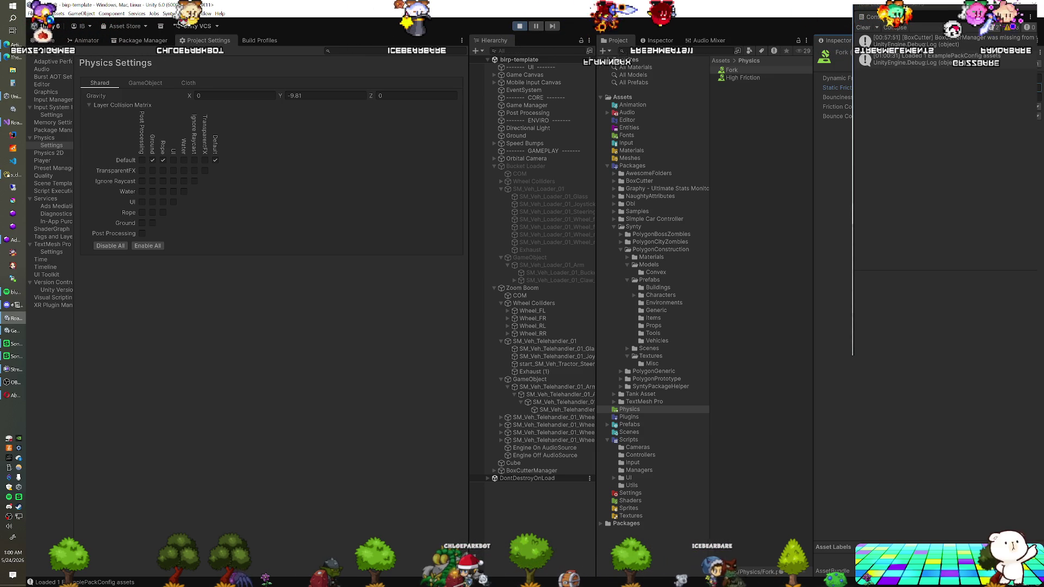
click(838, 107)
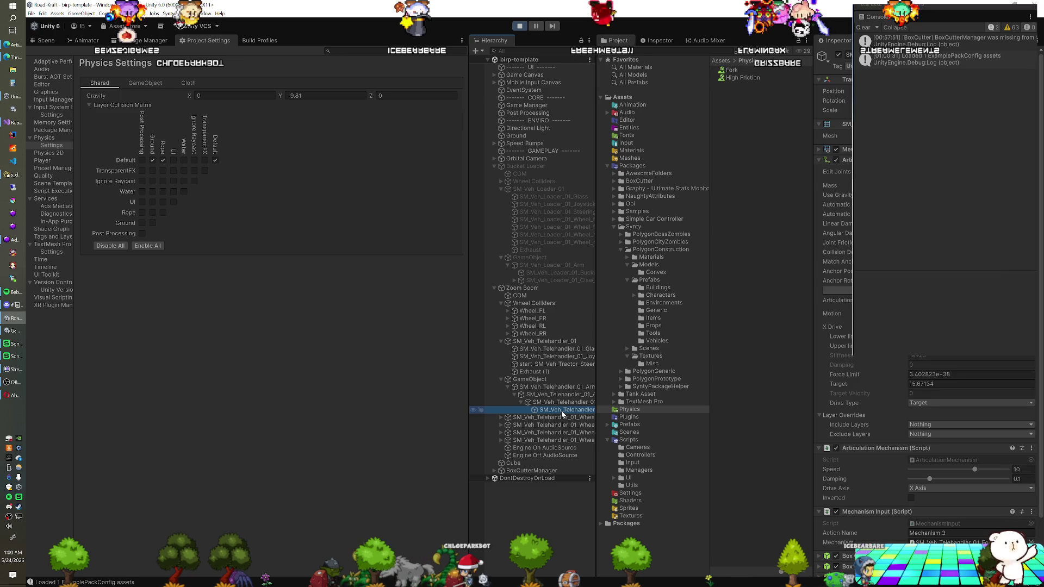
- Expand the fork's second and third Box Colliders and put Fork in one collider's Material slot
scroll(833, 318, down, 3)
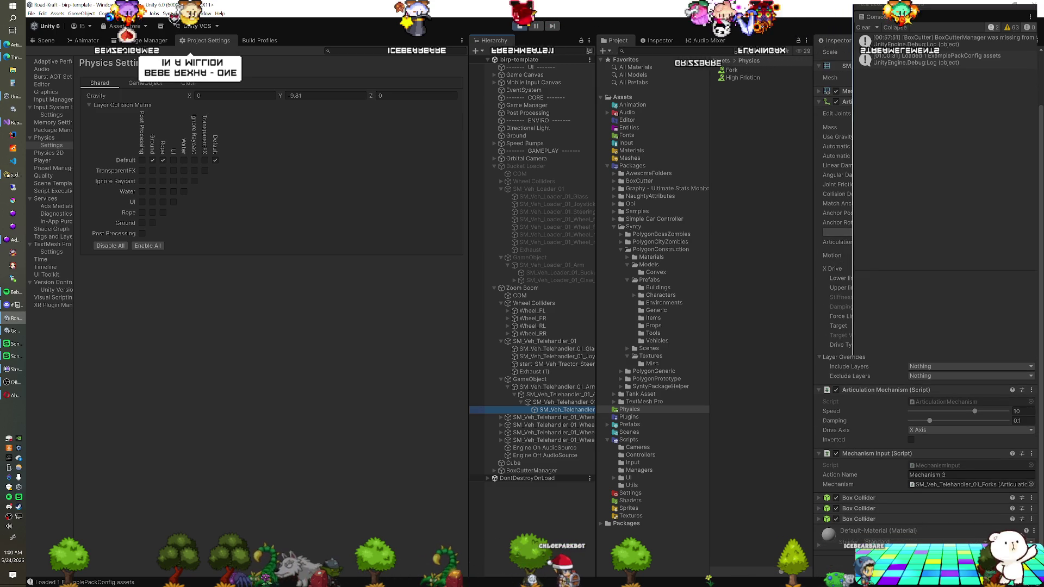
scroll(924, 272, up, 1)
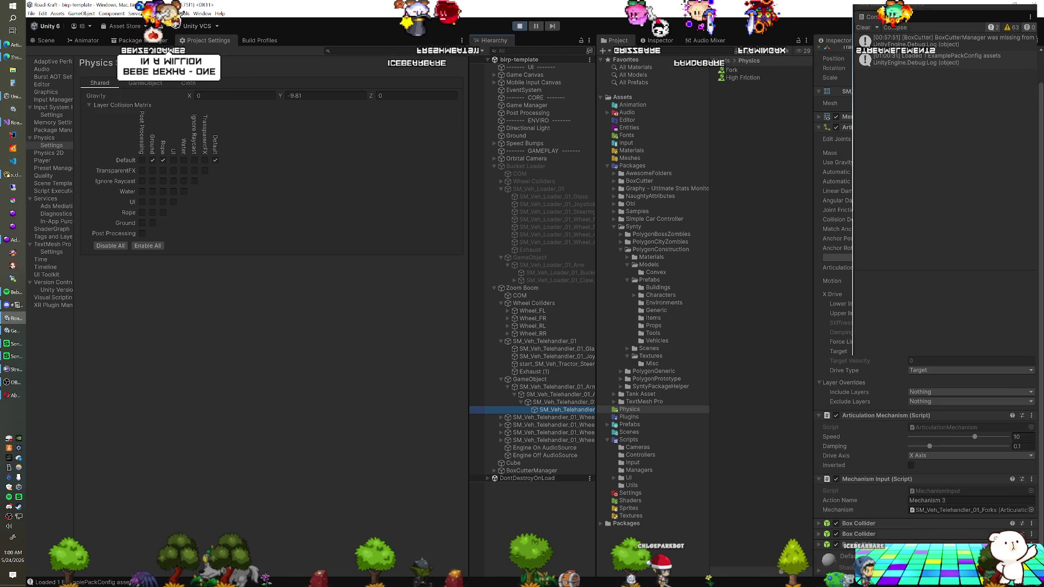
scroll(827, 509, down, 1)
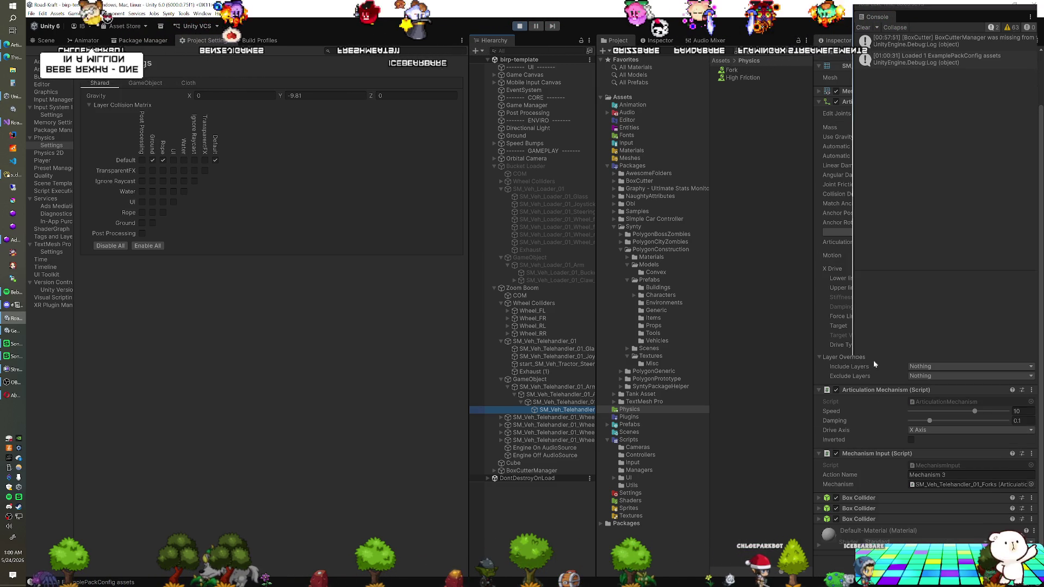
click(819, 509)
scroll(826, 522, down, 4)
click(820, 519)
scroll(837, 498, down, 2)
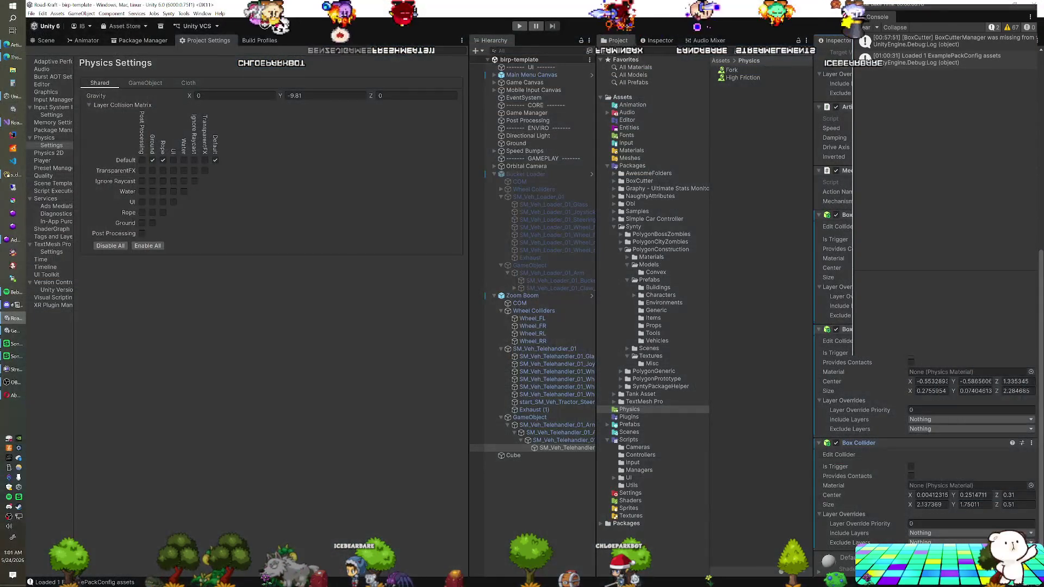
drag(934, 374, 933, 374)
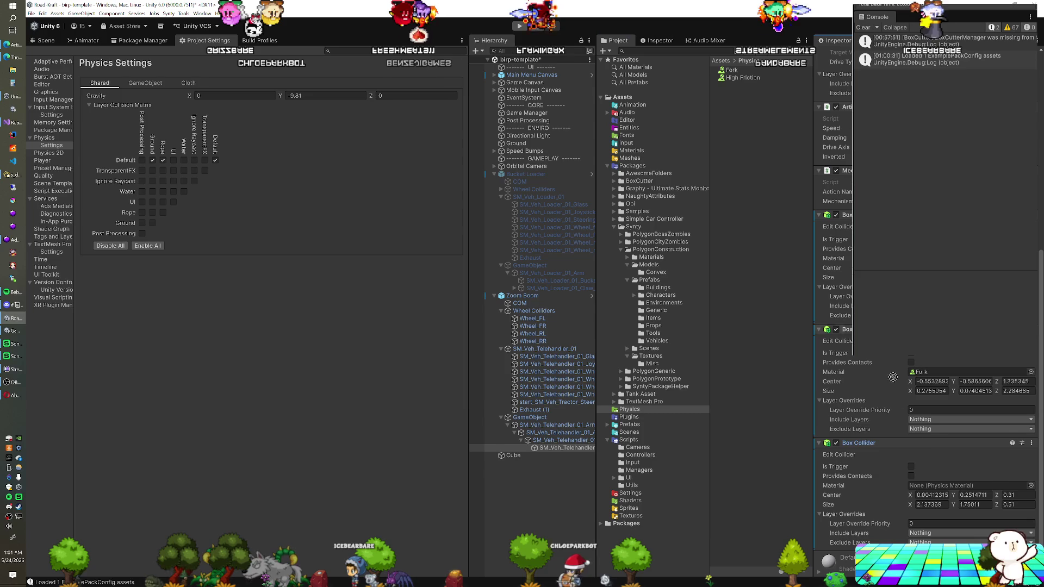
- Assign Fork to the remaining fork collider and view the forks side-on in the Scene view
drag(935, 476, 947, 486)
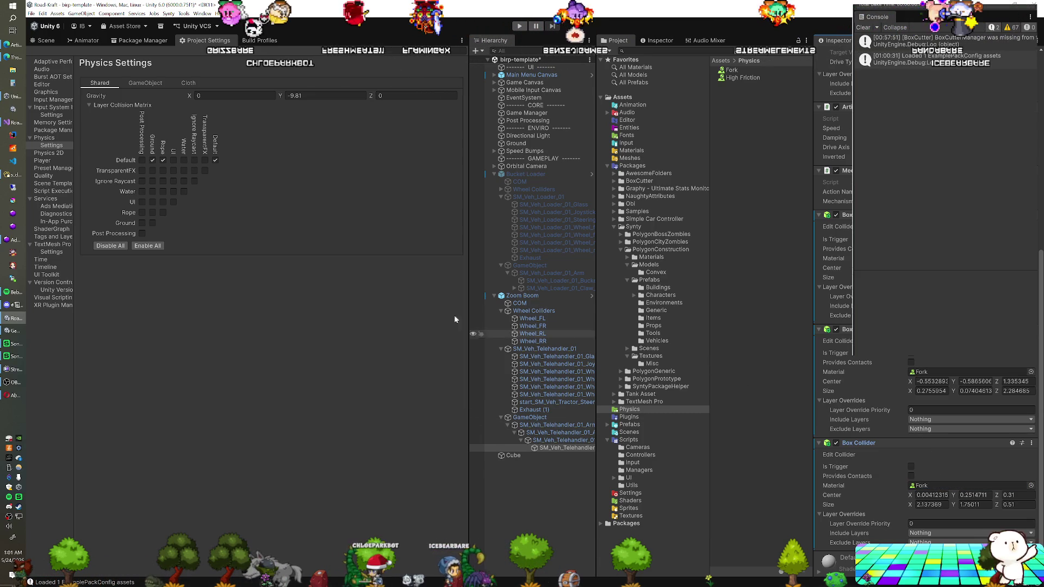
click(37, 44)
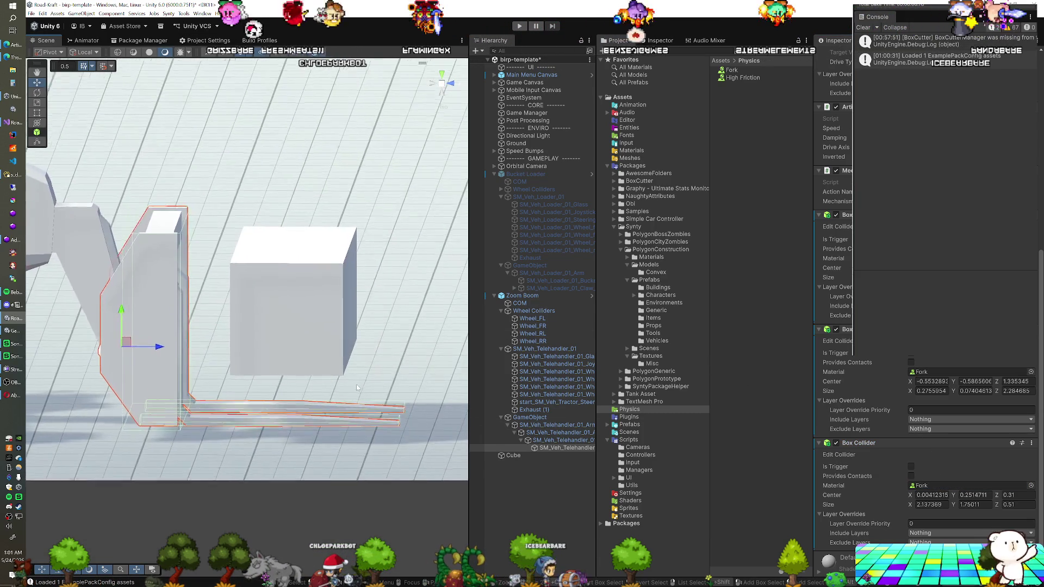
key(KP_3)
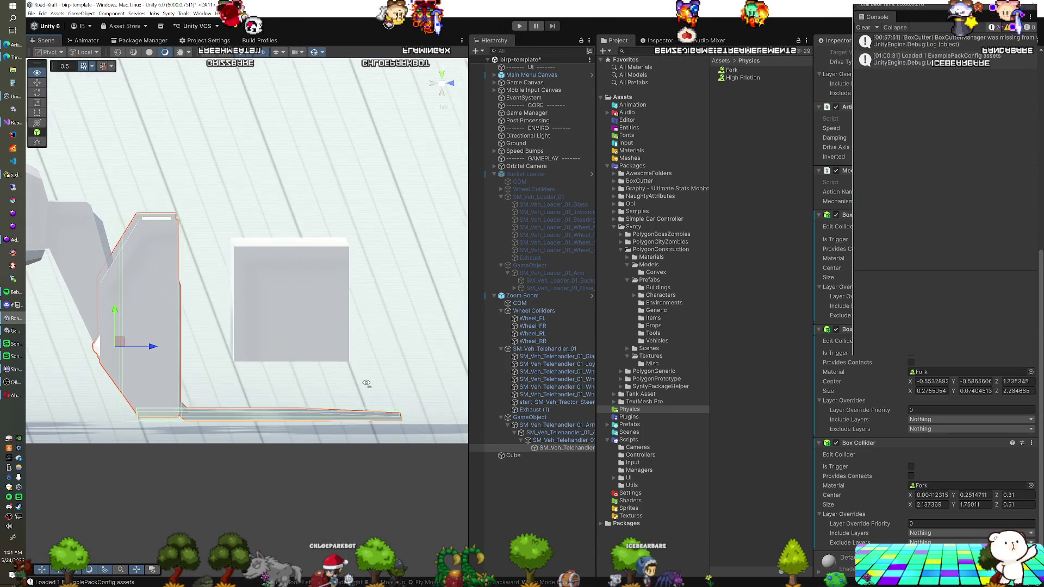
- Toggle perspective, orbit to an angled view of the loader and cube, and start play mode
key(KP_5)
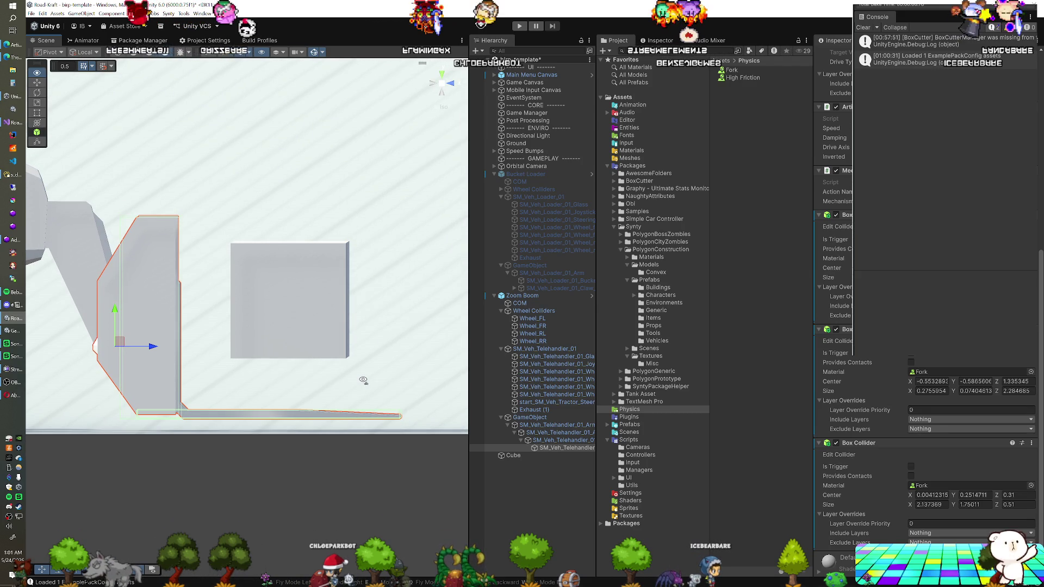
key(KP_5)
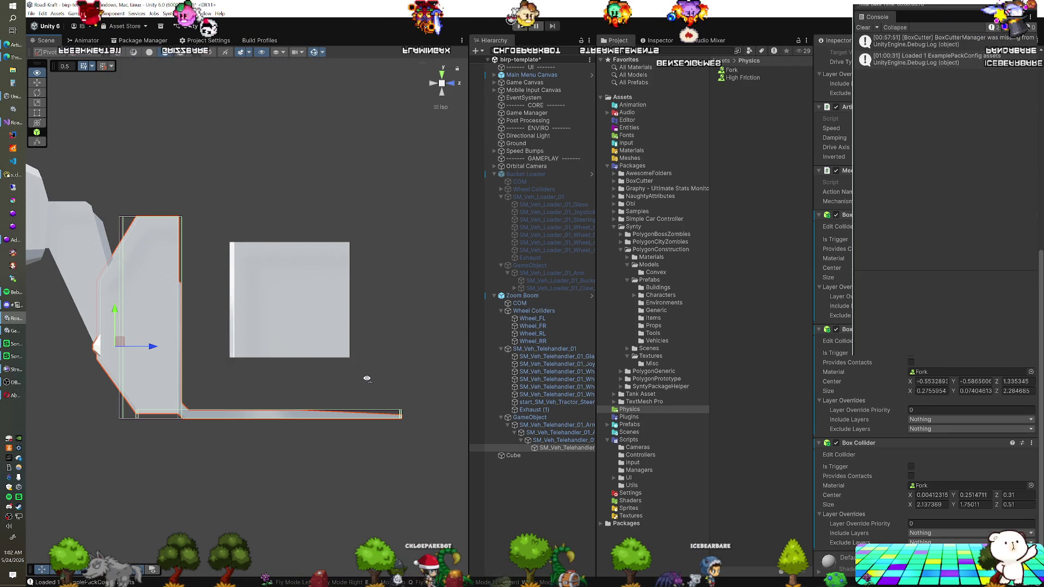
key(KP_5)
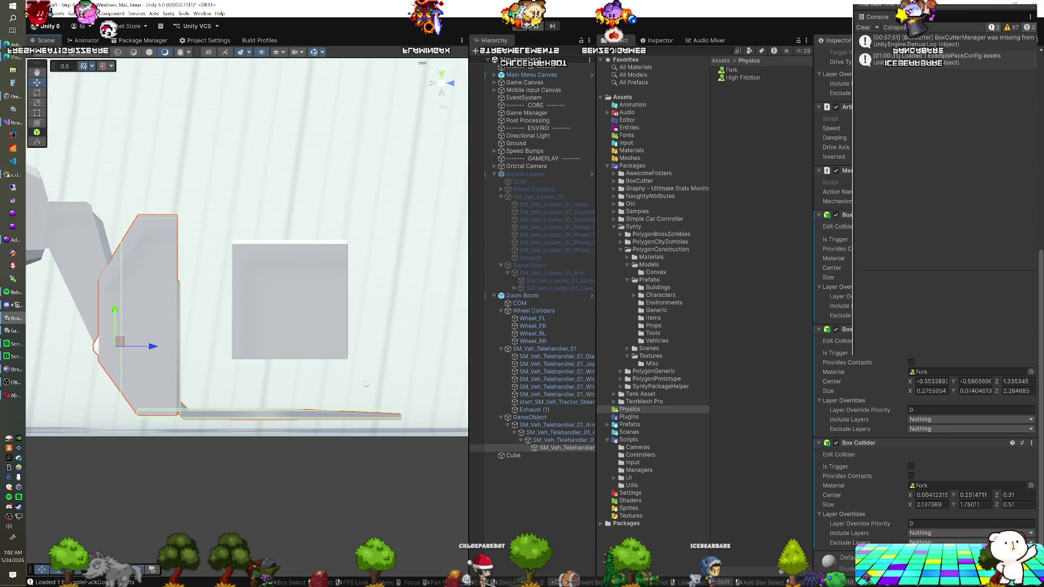
scroll(371, 389, down, 2)
mouse_move(370, 389)
mouse_down()
mouse_move(357, 355)
mouse_move(413, 228)
mouse_up()
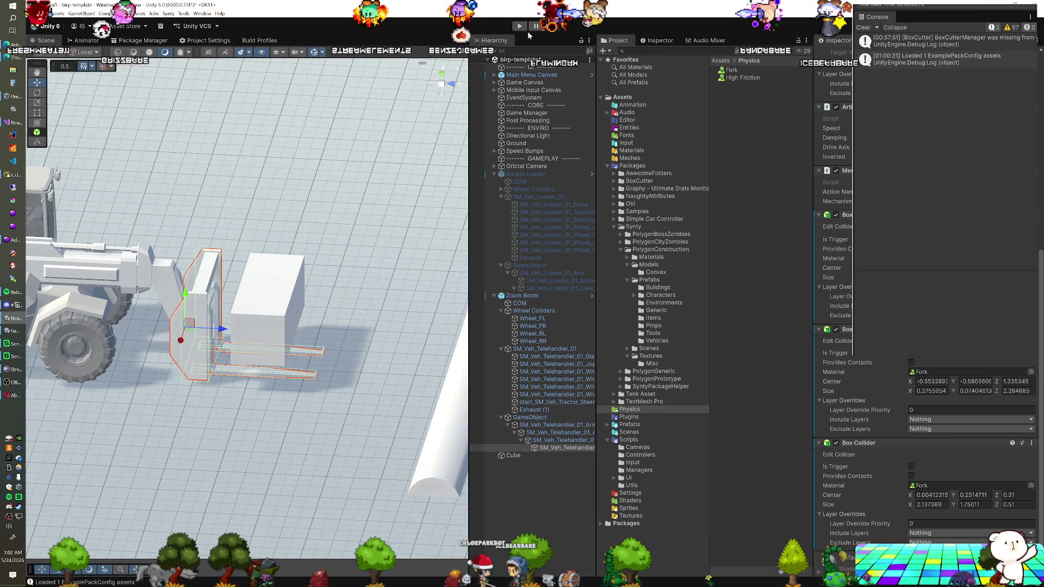
key(ctrl+p)
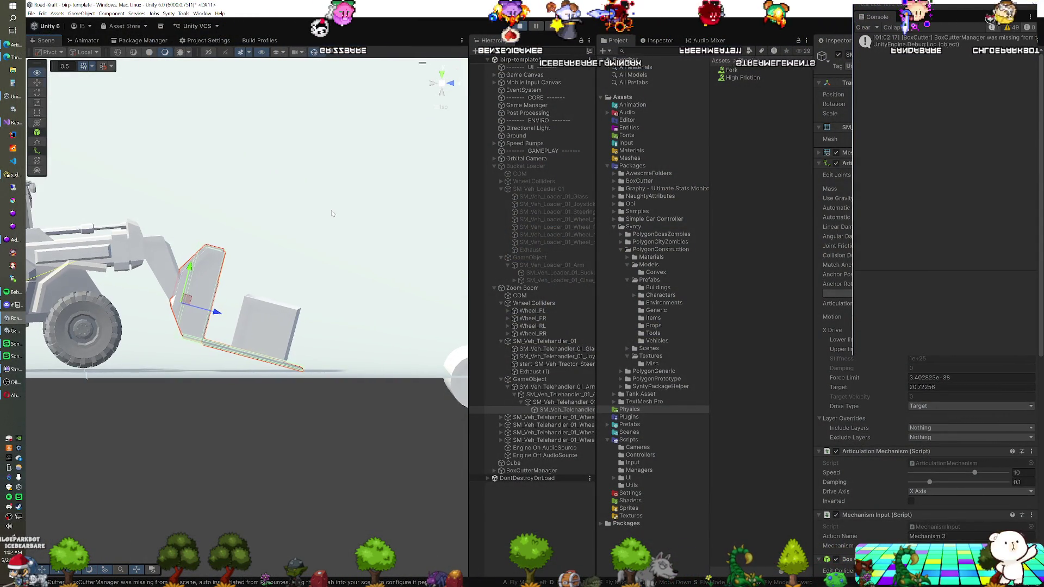
- Zoom and orbit the Scene view around the forks and cube while the game runs
scroll(323, 232, up, 6)
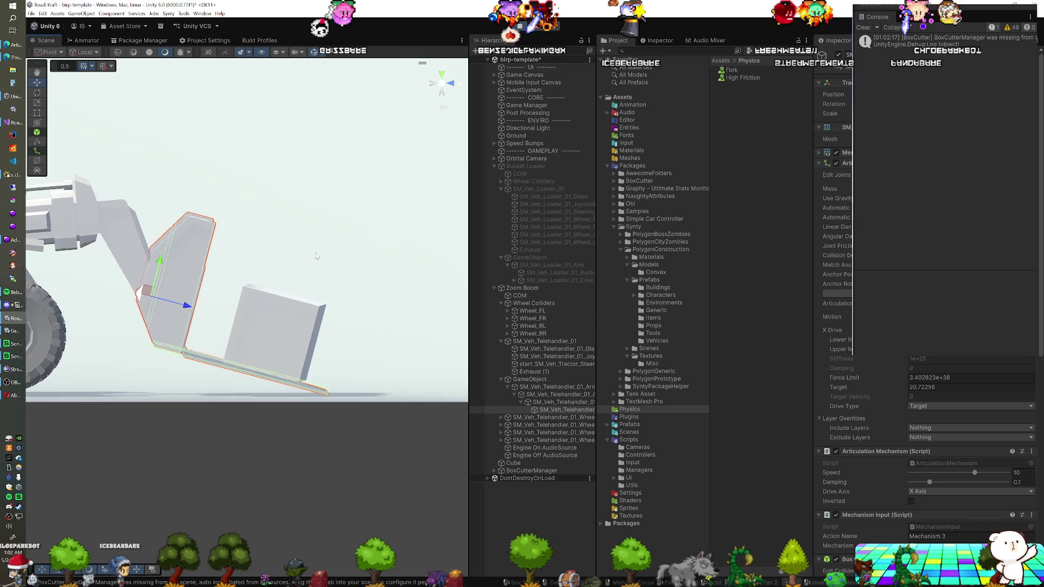
mouse_move(286, 211)
mouse_down()
mouse_move(289, 231)
mouse_move(214, 216)
mouse_move(303, 232)
mouse_move(301, 209)
mouse_up()
mouse_move(303, 205)
mouse_down()
mouse_move(337, 217)
mouse_move(310, 214)
mouse_move(293, 203)
mouse_move(298, 191)
mouse_move(256, 216)
mouse_move(279, 218)
mouse_move(312, 241)
mouse_up()
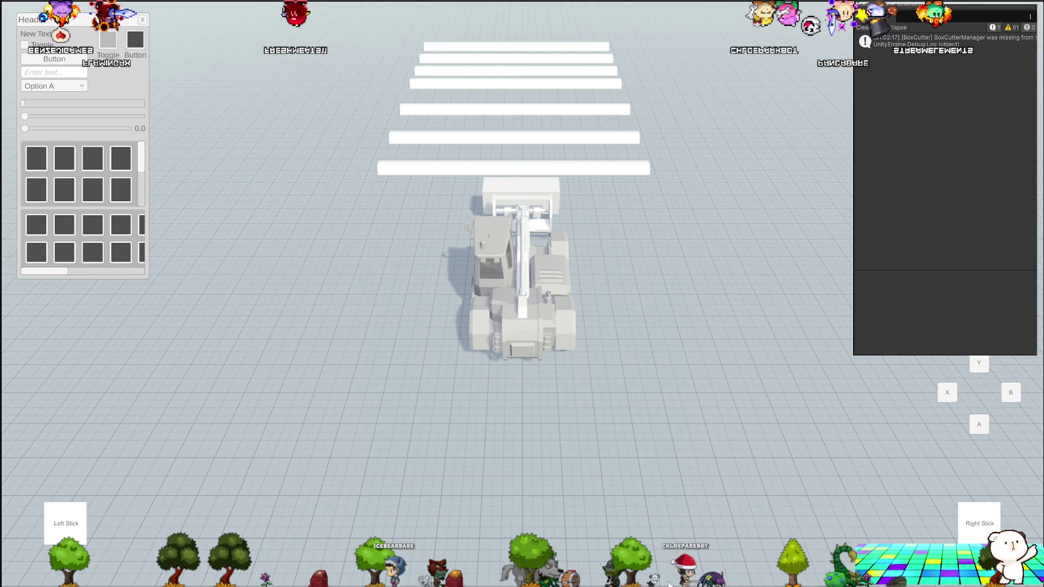
- Exit play mode, select the telehandler arm, and lower its Articulation Mechanism speed from 5 to 2
key(ctrl+p)
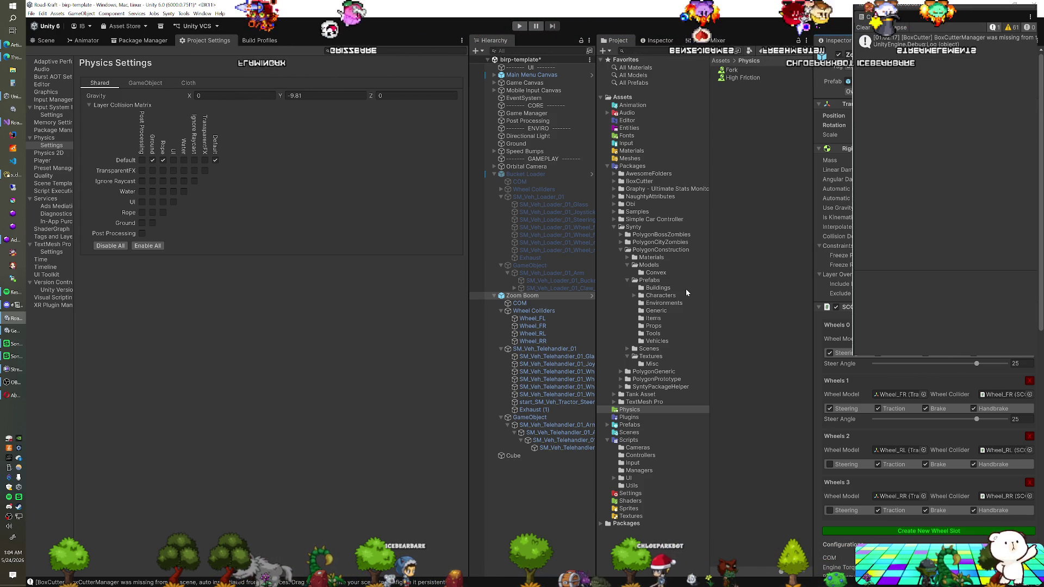
click(566, 433)
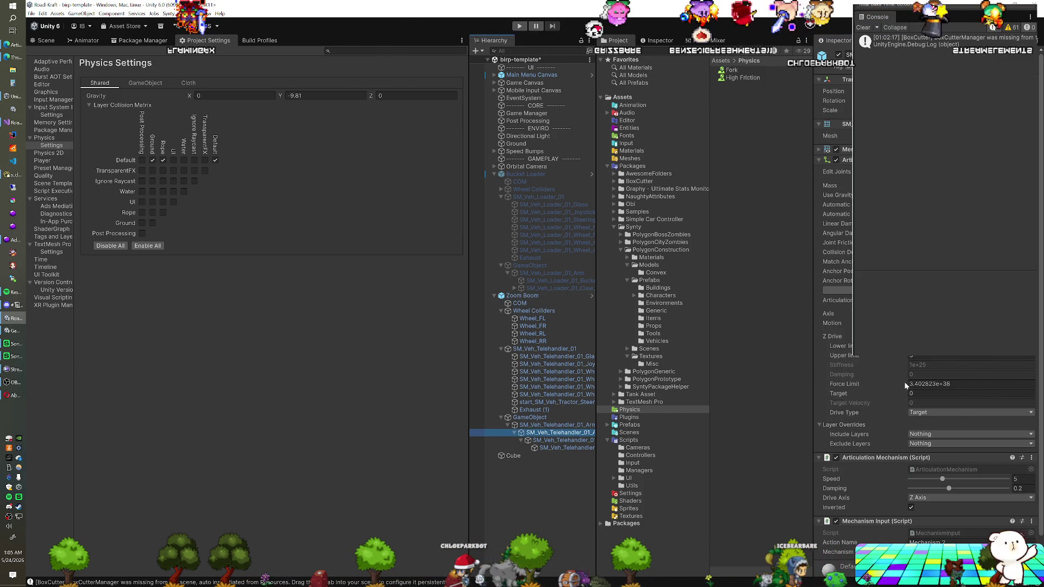
click(1023, 478)
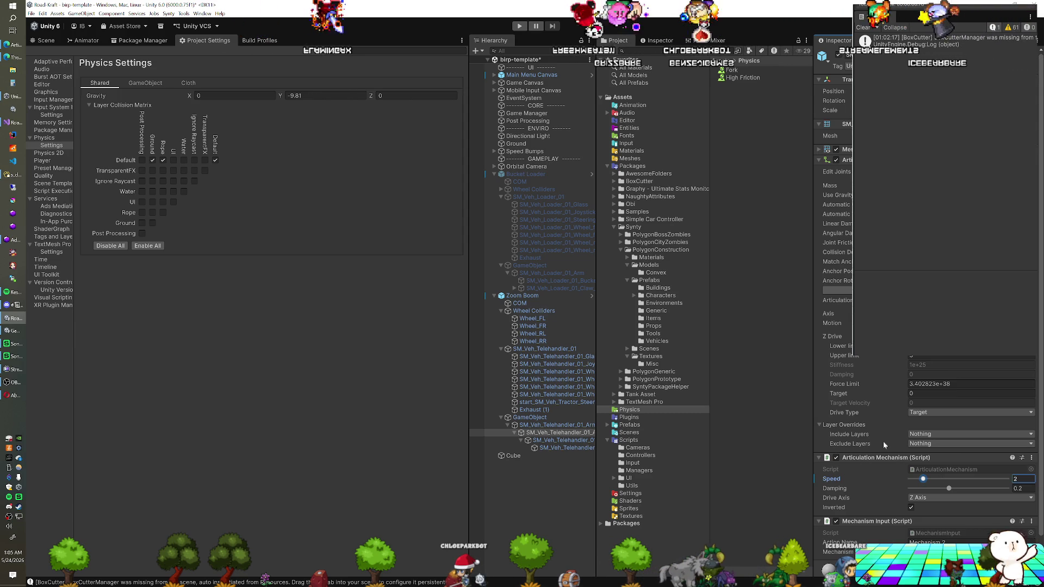
- Apply the arm's Speed override to the Zoom Boom prefab and collapse both vehicles' hierarchies
right_click(832, 481)
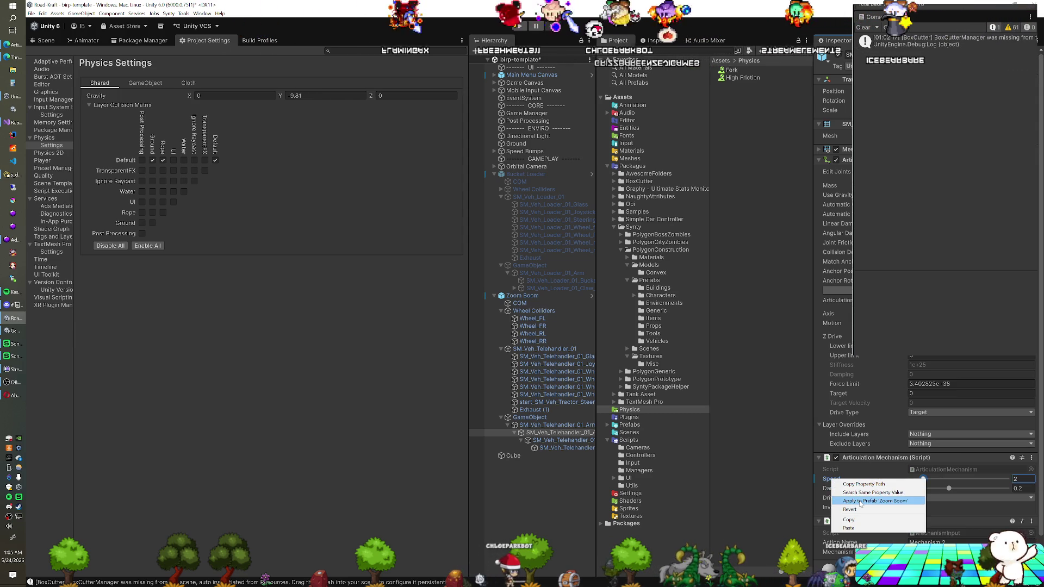
click(859, 500)
click(523, 174)
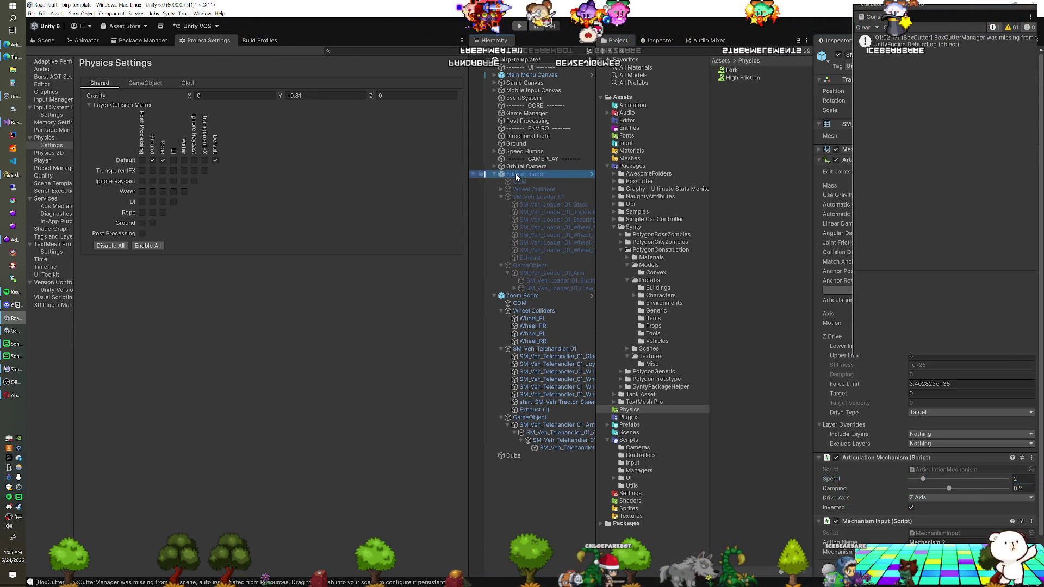
click(494, 295)
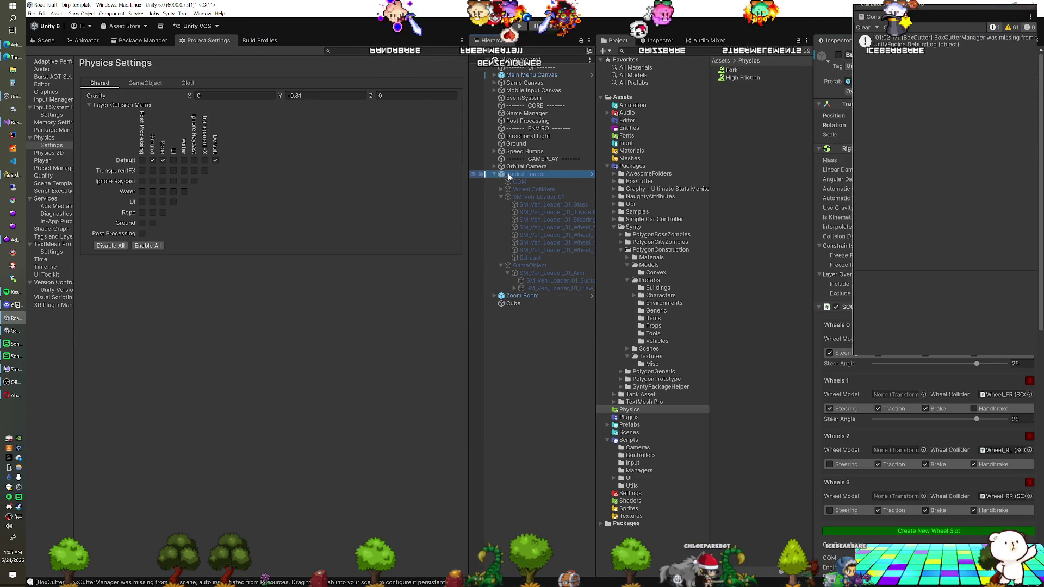
click(495, 174)
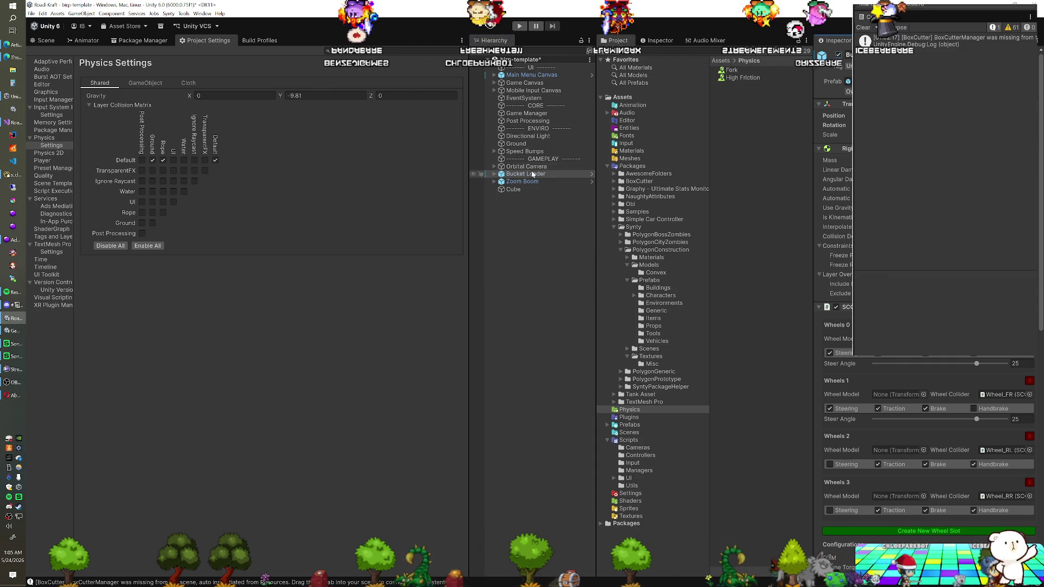
- Review Bucket Loader's prefab overrides, then open Zoom Boom in Prefab Mode
click(495, 181)
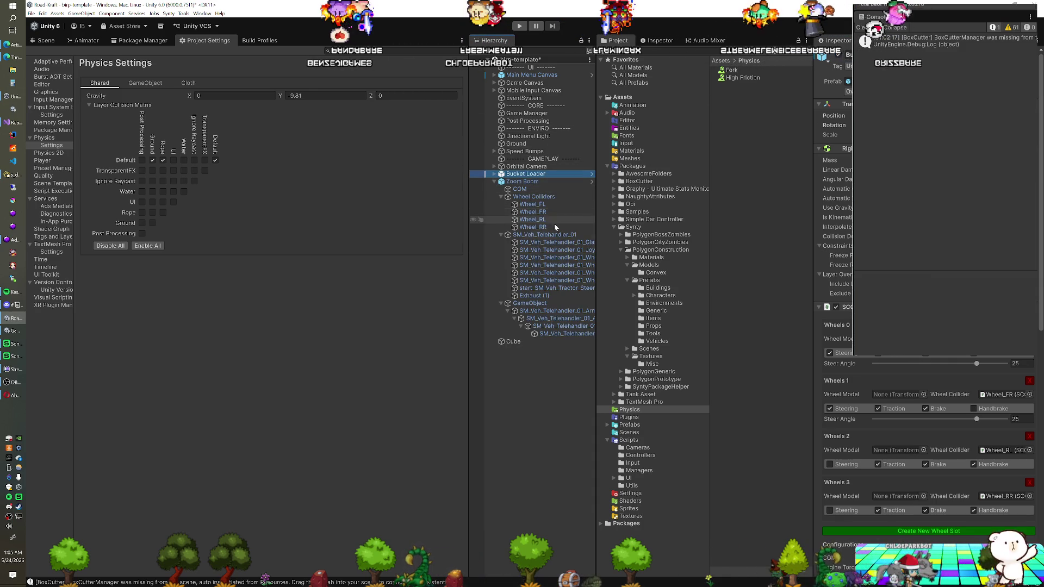
click(571, 175)
click(849, 91)
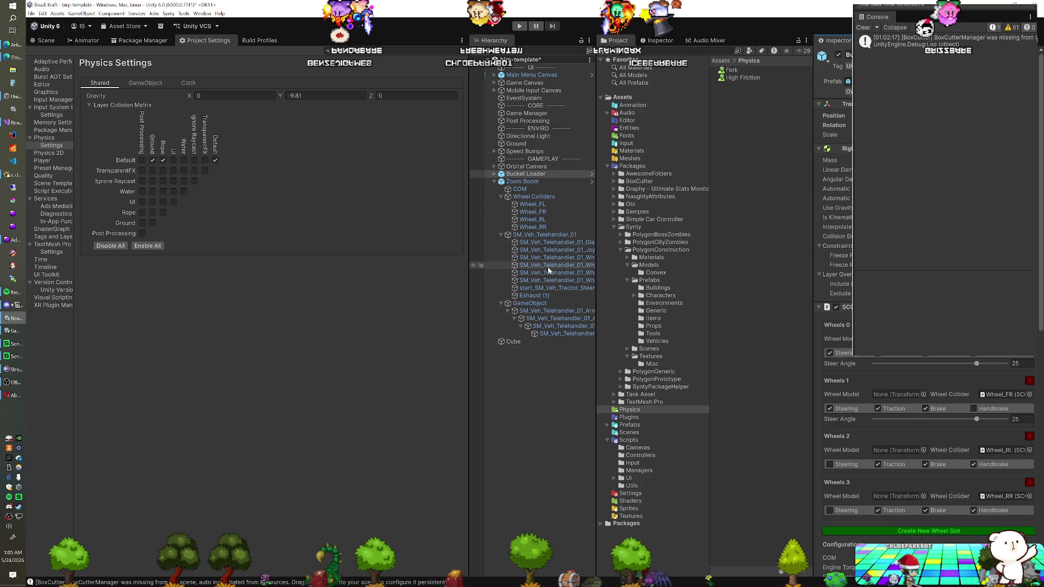
click(592, 182)
click(46, 40)
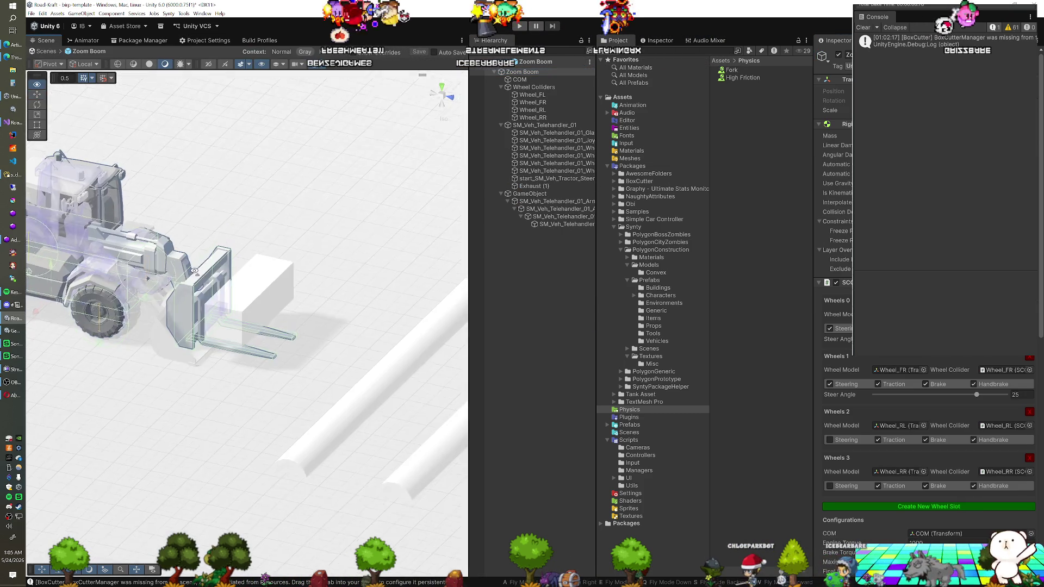
- Select the Arm with its children, inspect its Mesh Renderer material, then exit Prefab Mode
drag(194, 270, 109, 252)
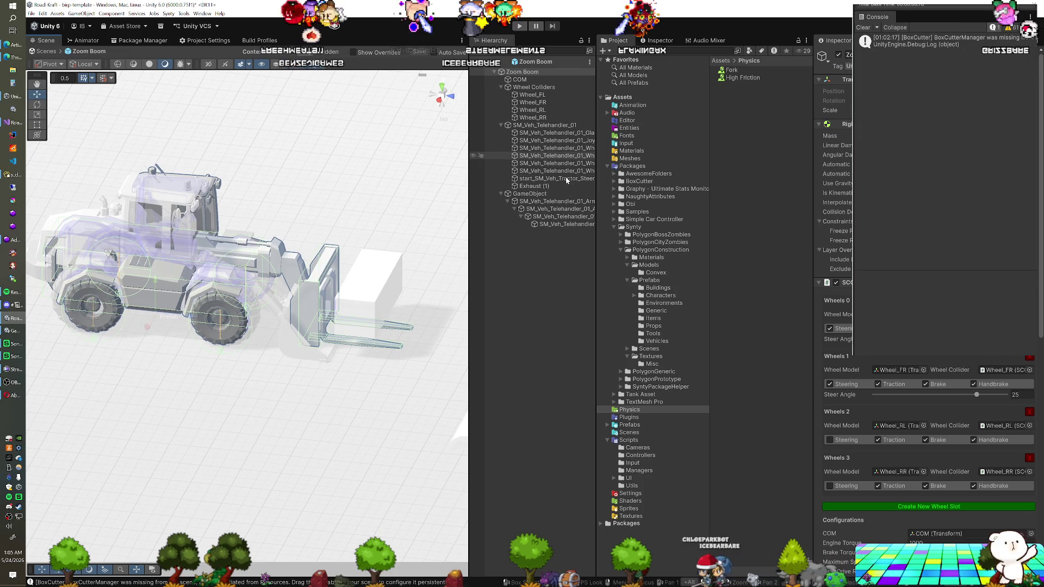
click(569, 202)
shift+click(569, 224)
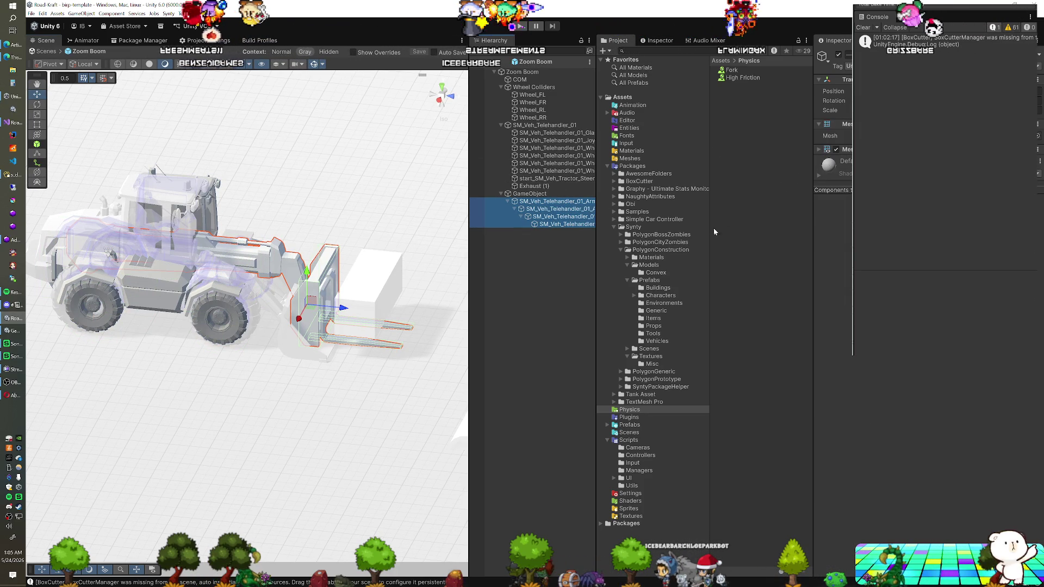
click(631, 150)
drag(735, 85, 795, 105)
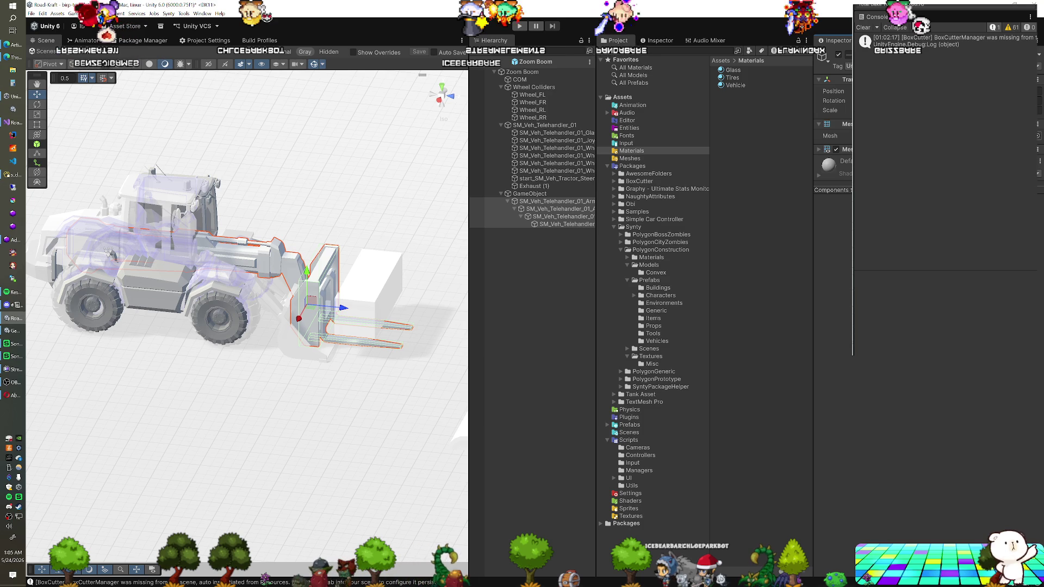
click(837, 150)
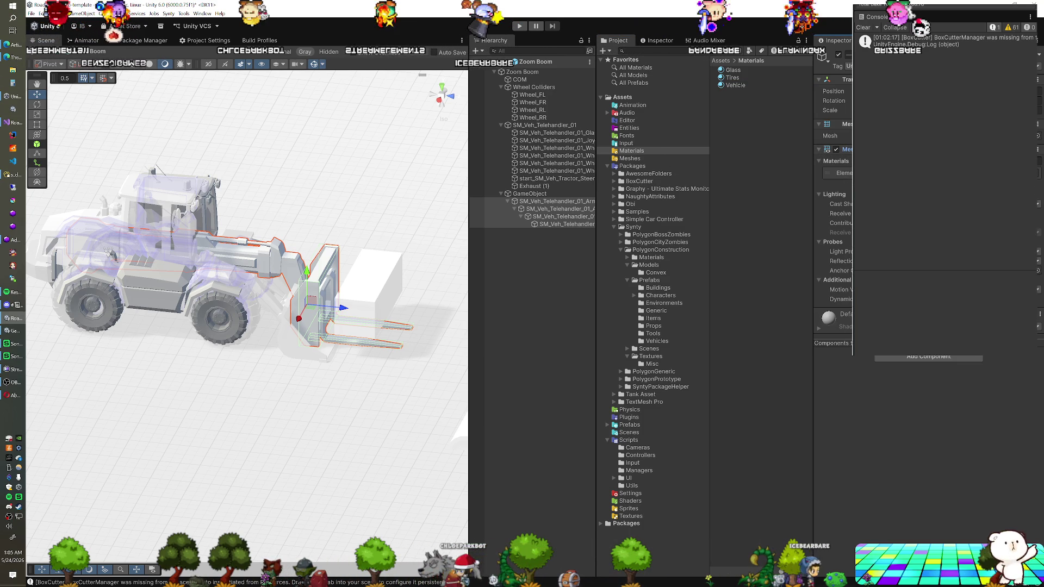
click(474, 63)
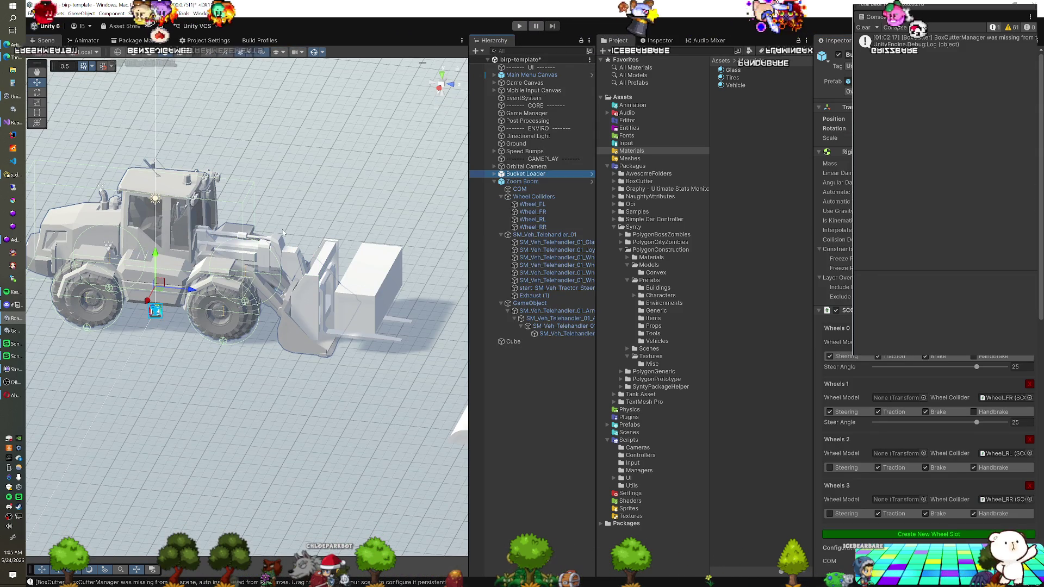
- Slide the Zoom Boom telehandler along the X axis beside the bucket loader
mouse_move(275, 267)
mouse_down()
mouse_move(239, 274)
mouse_move(274, 241)
mouse_move(245, 250)
mouse_up()
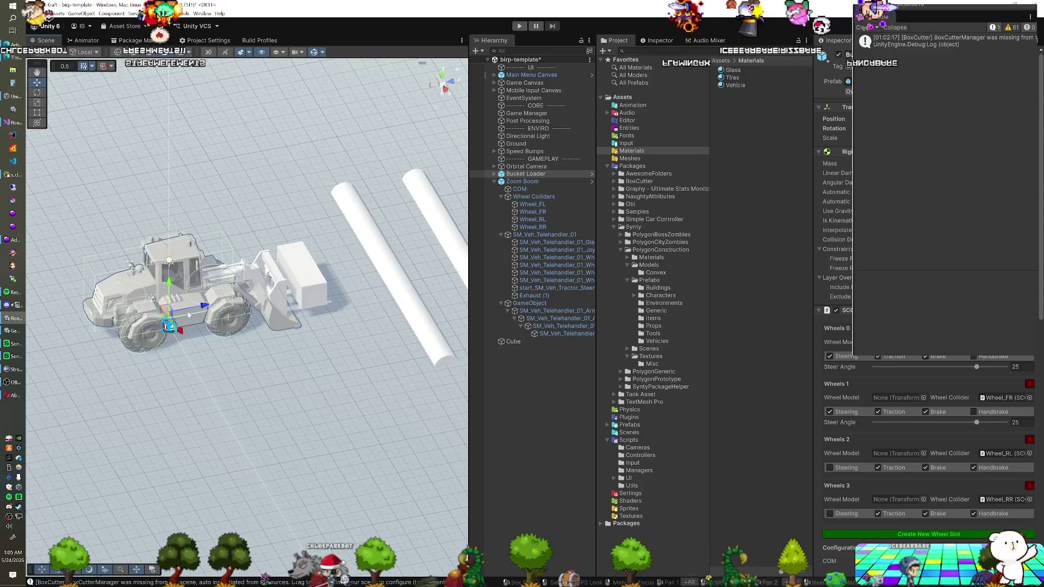
click(522, 181)
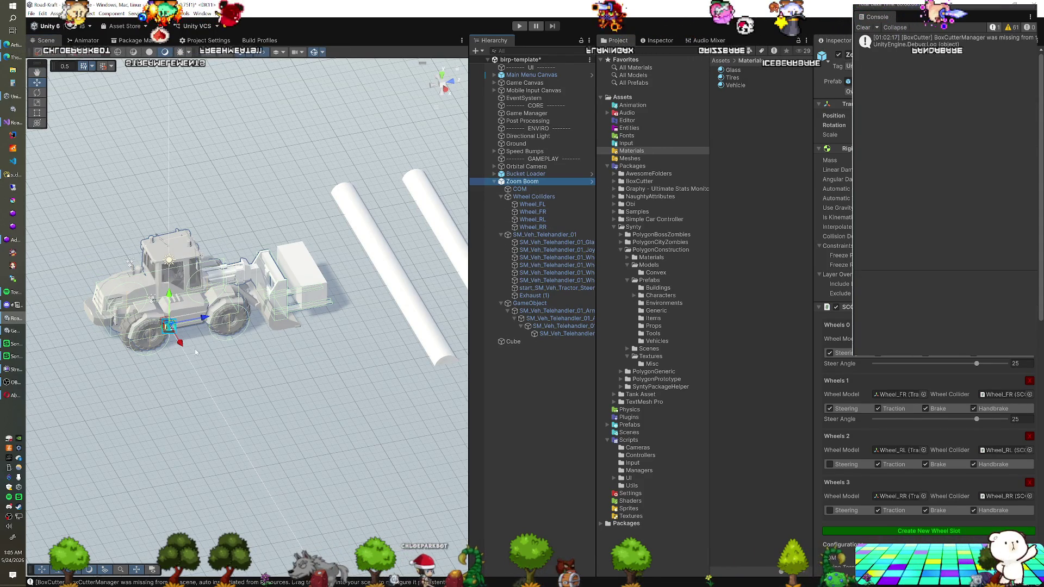
drag(183, 348, 211, 403)
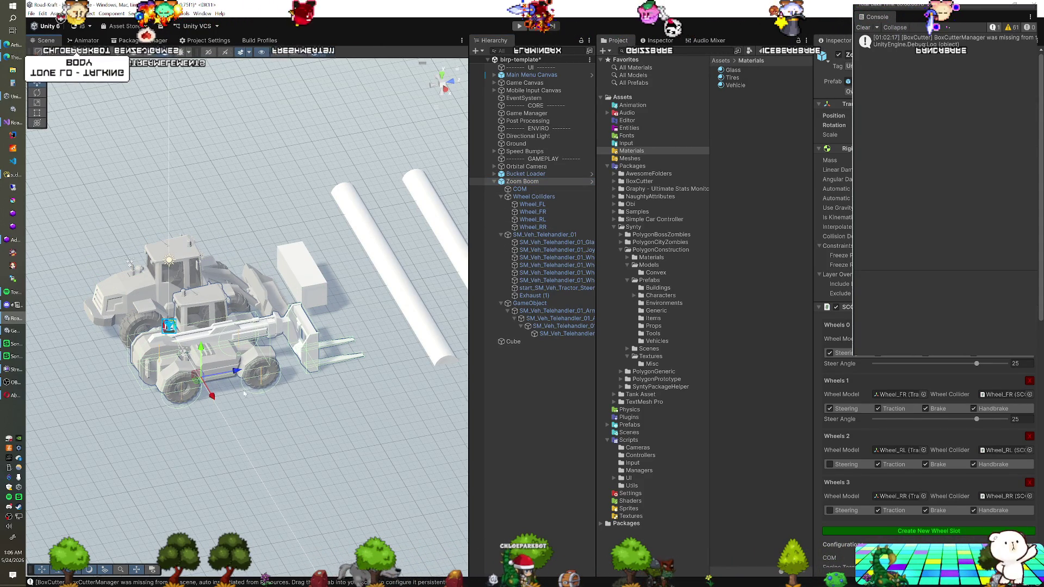
- Apply the Vehicle material to the Arm and its three child parts
click(560, 312)
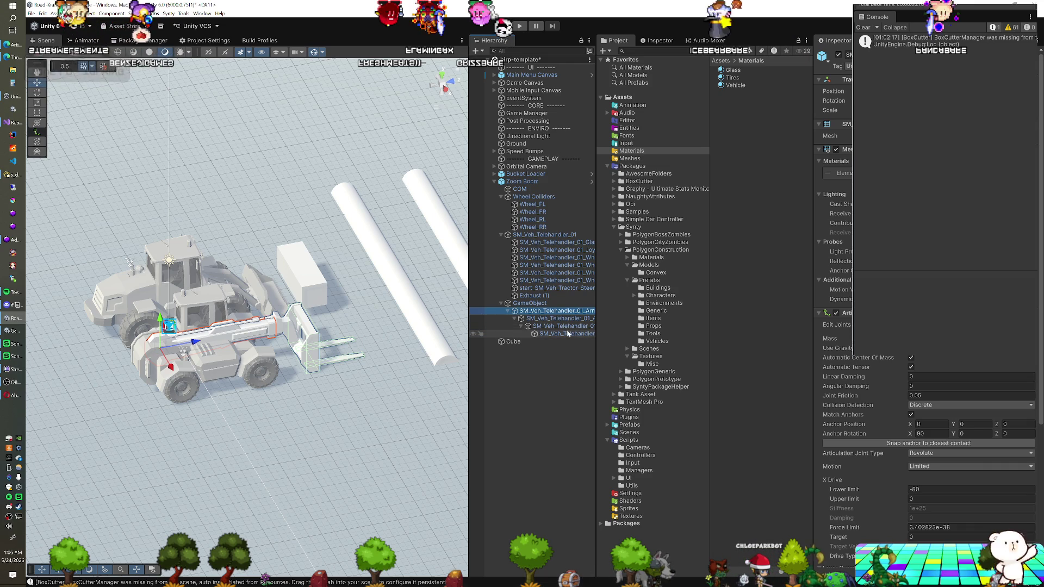
shift+click(566, 333)
drag(735, 85, 843, 173)
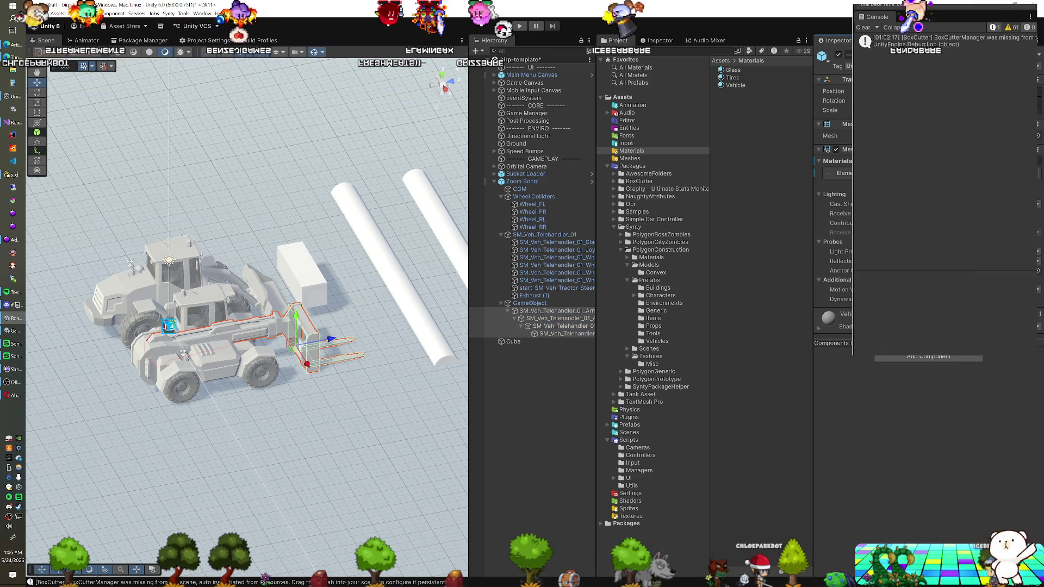
click(522, 181)
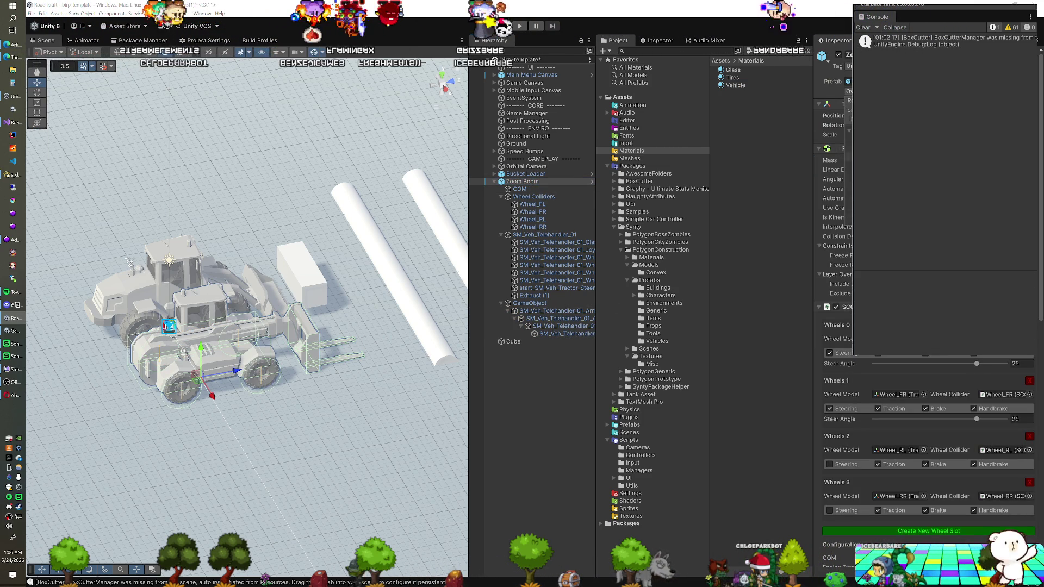
key(w)
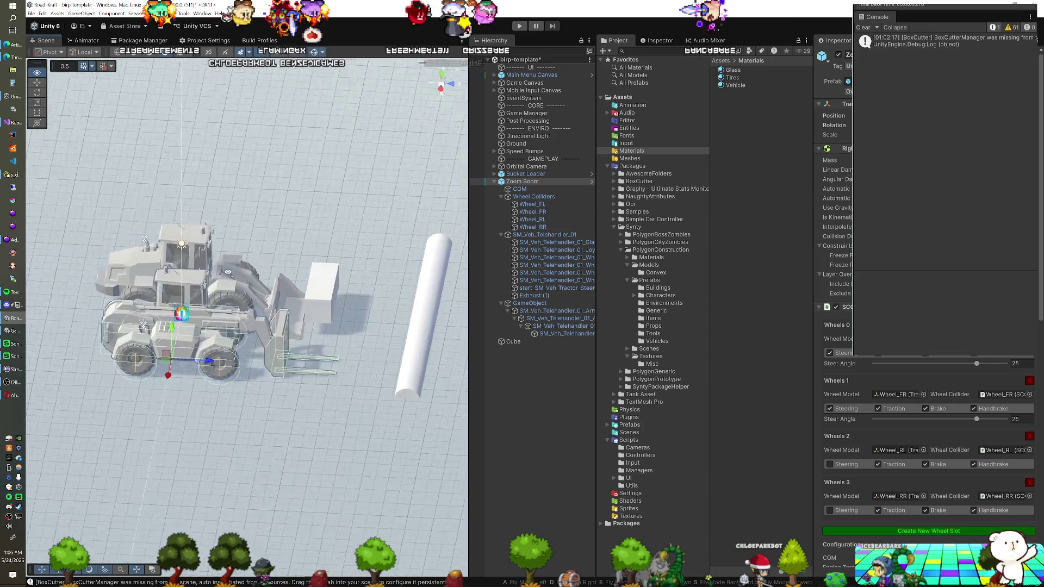
drag(304, 310, 367, 314)
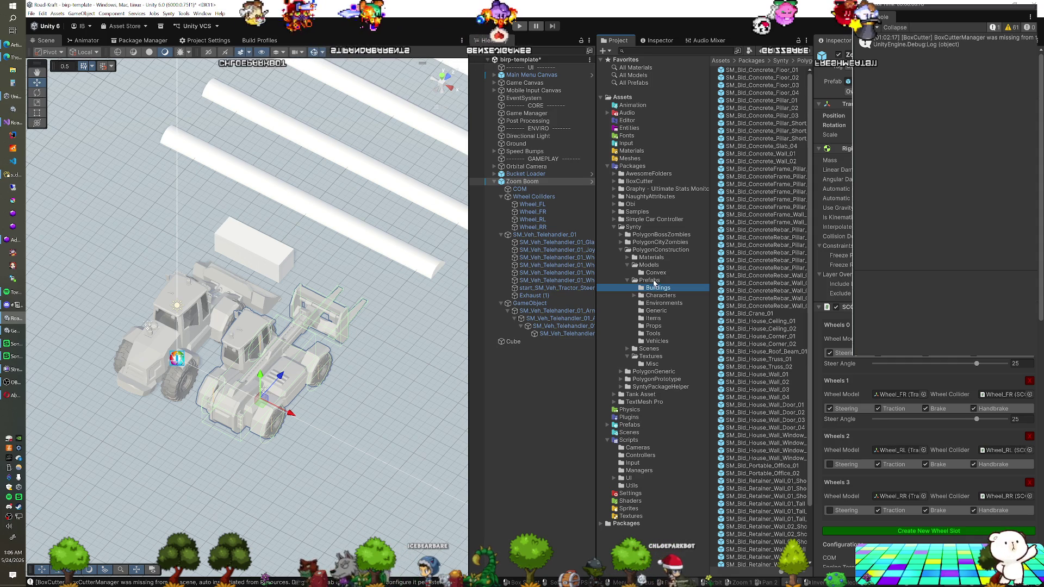
- Save the current scene and load Construction_City_Demo from Synty PolygonConstruction Scenes
click(651, 352)
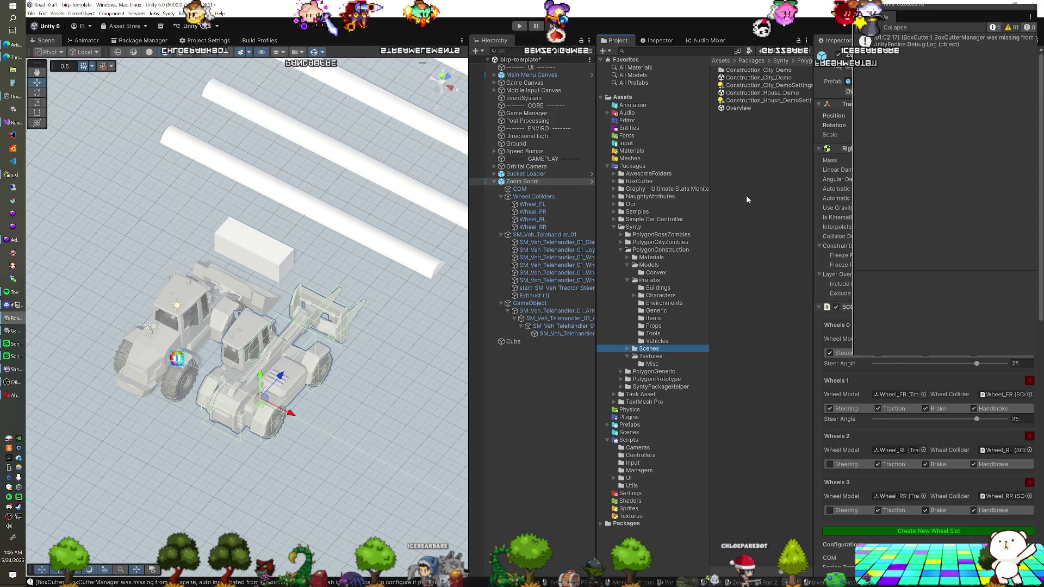
double_click(758, 77)
click(522, 314)
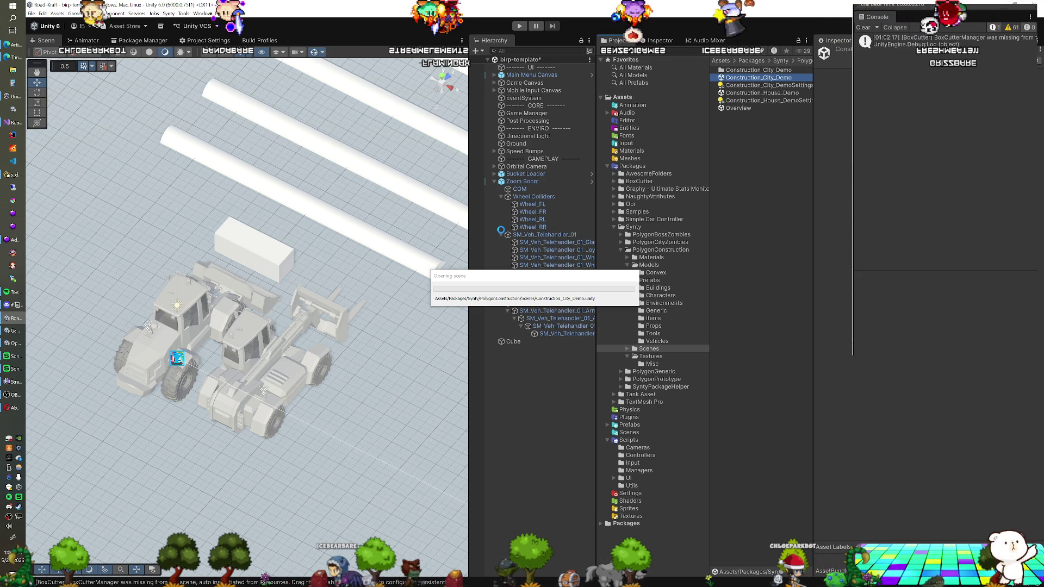
scroll(280, 179, down, 5)
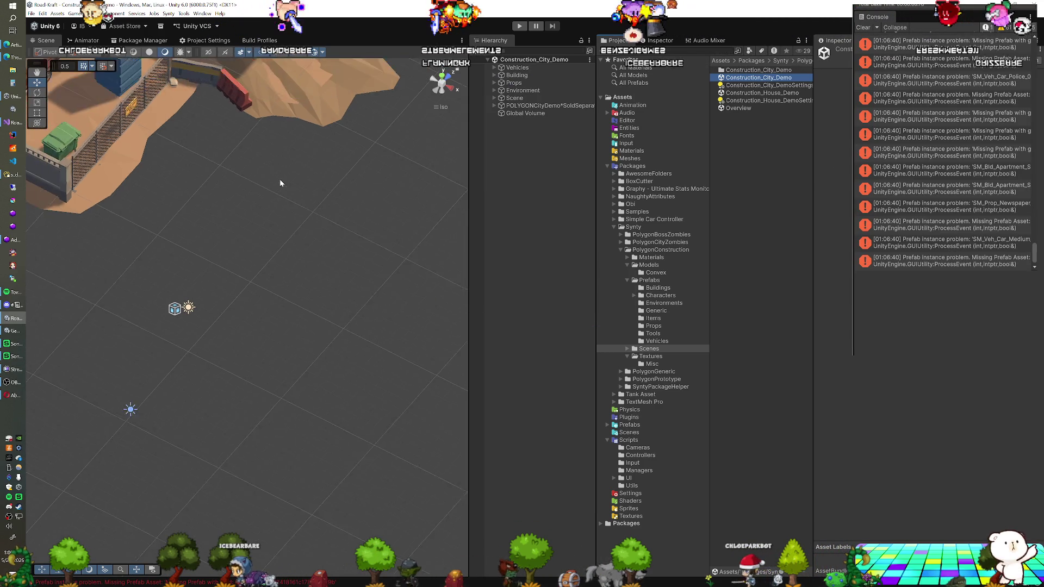
scroll(233, 200, up, 10)
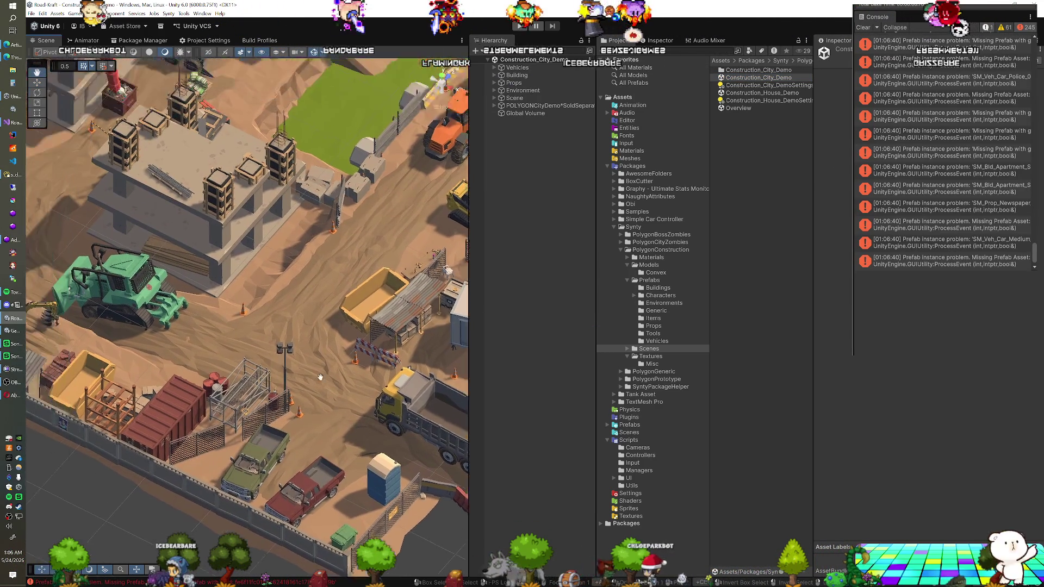